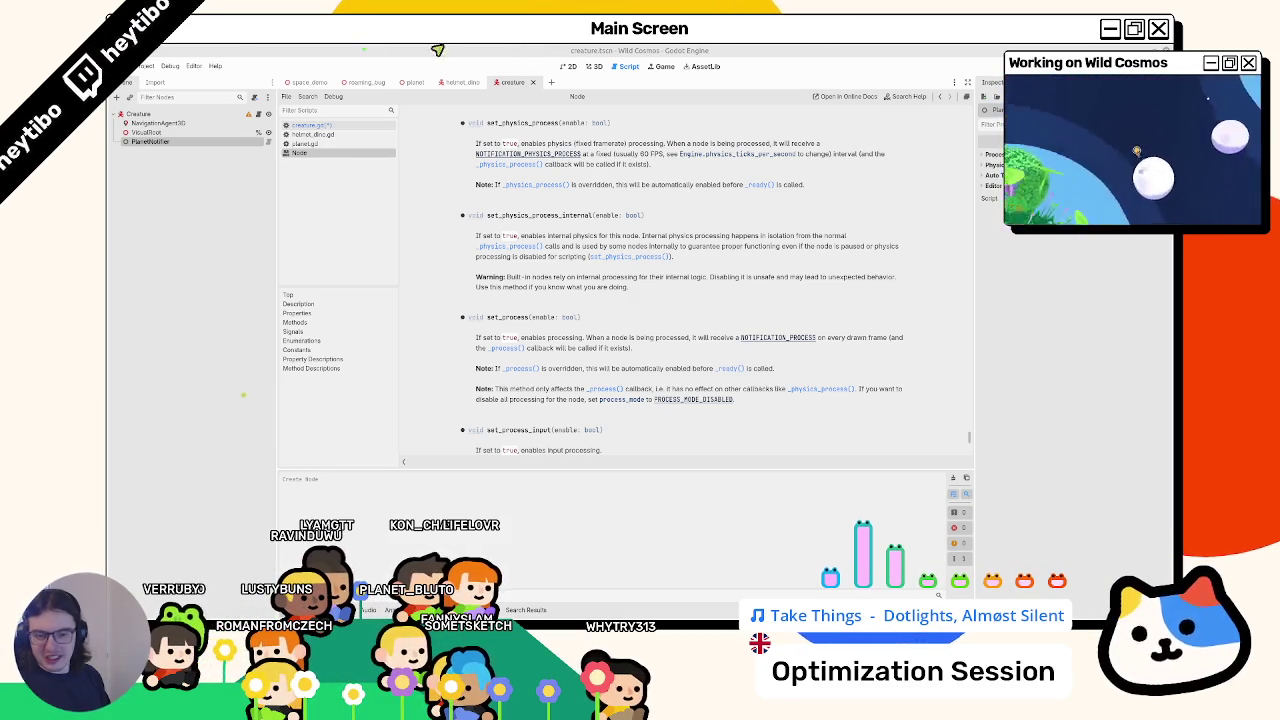
- Close the Node help entry in the script list to return to creature.gd
{"action": "middle_click", "coordinate": [343, 154]}
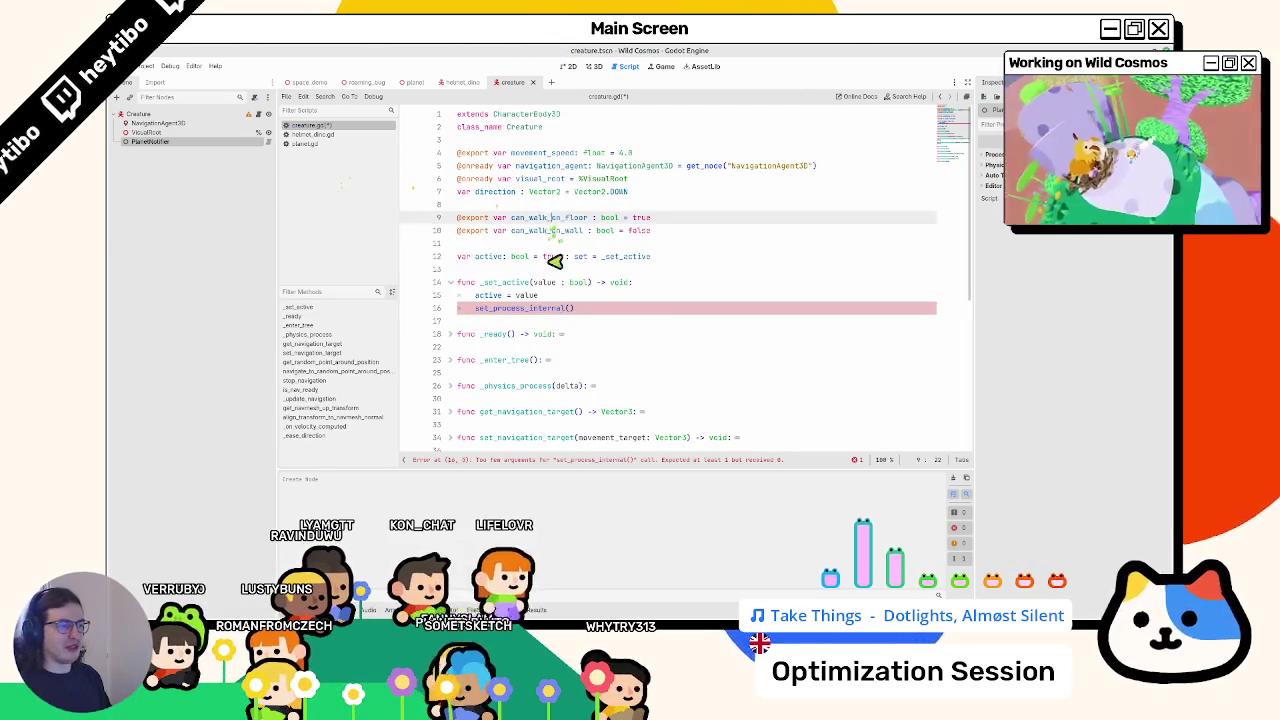
{"action": "type", "text": "proces"}
- Replace the faulty call on line 16 with set_physics_process(active)
{"action": "double_click", "coordinate": [491, 308]}
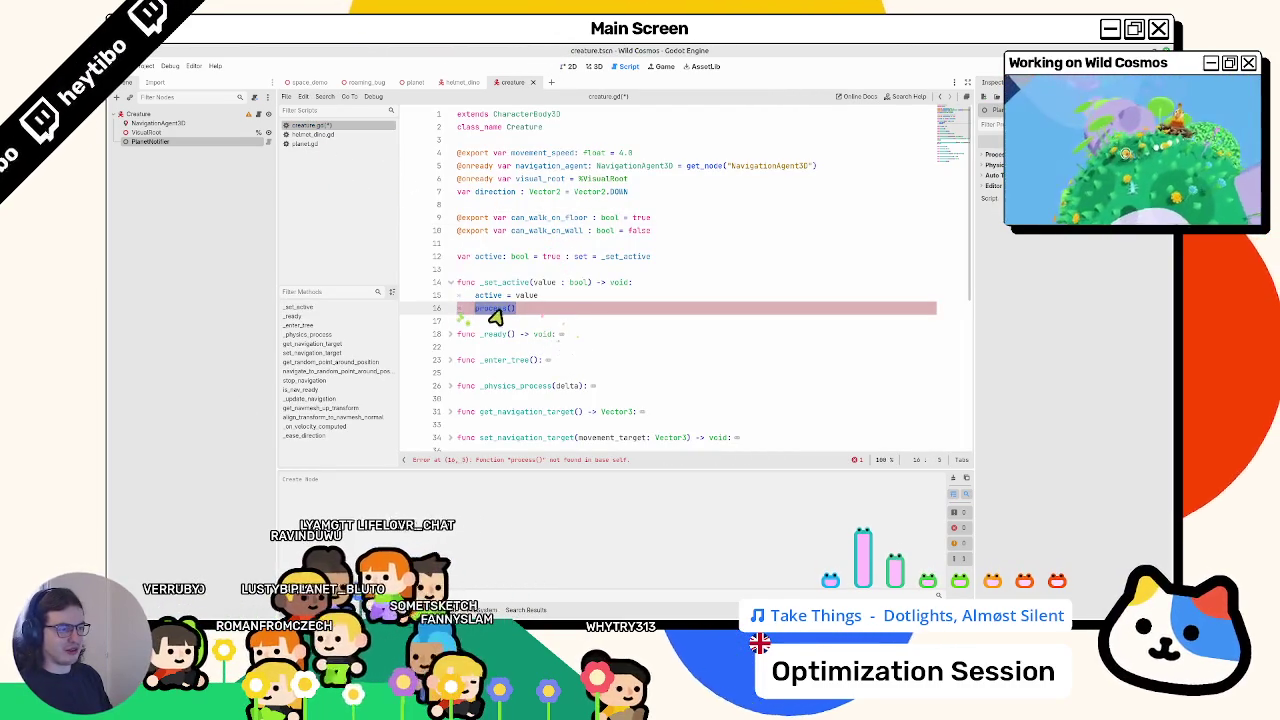
{"action": "type", "text": "set_ph"}
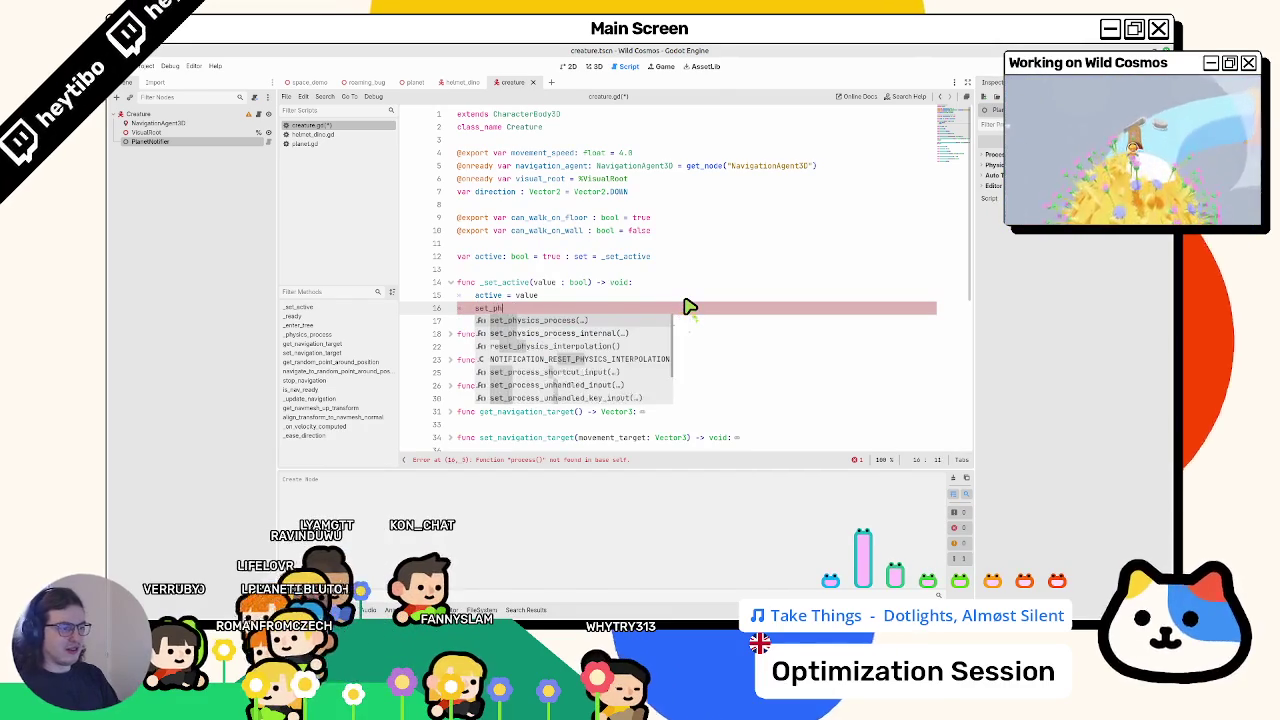
{"action": "key", "text": "Return"}
{"action": "type", "text": "active"}
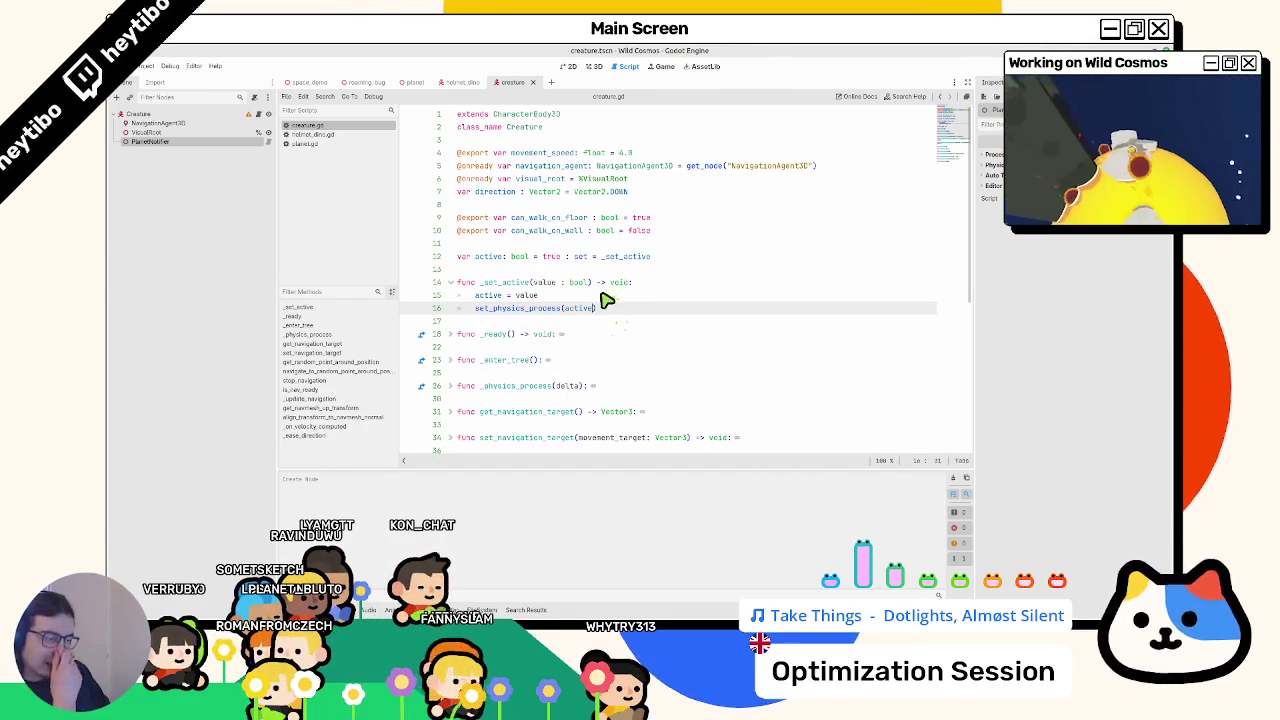
{"action": "scroll", "coordinate": [590, 296], "scroll_direction": "down", "scroll_amount": 5}
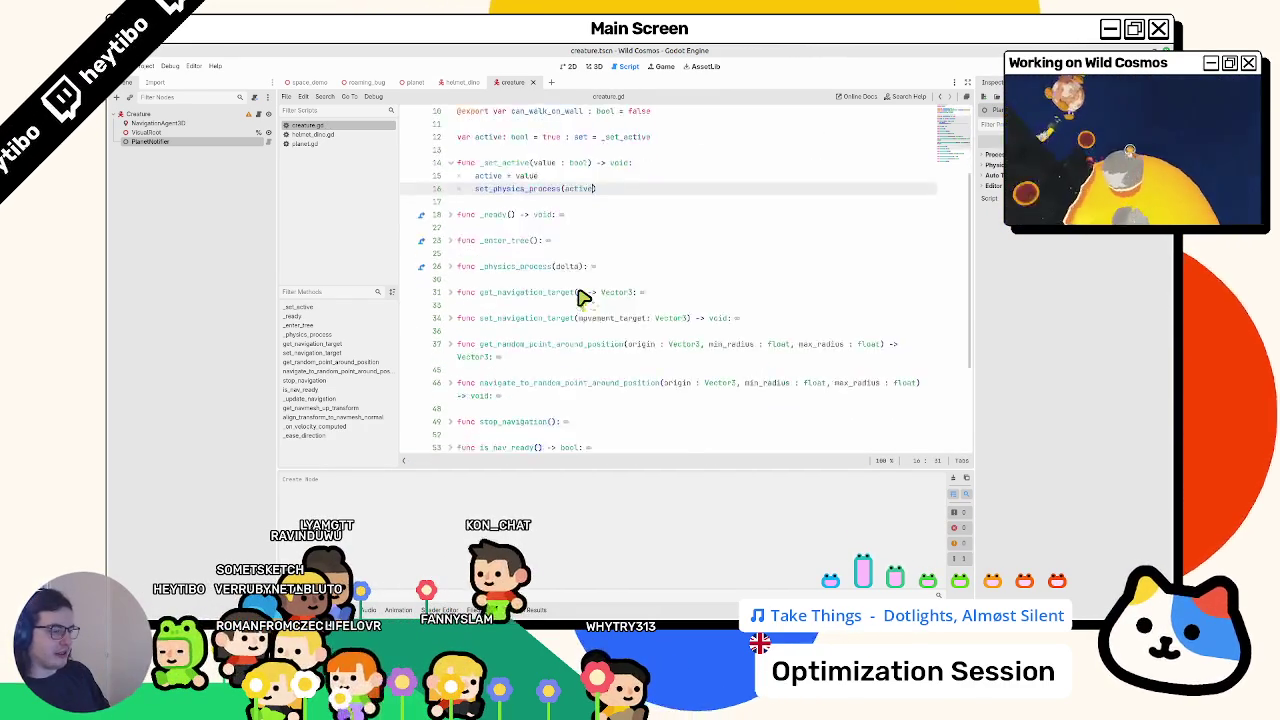
{"action": "scroll", "coordinate": [584, 298], "scroll_direction": "up", "scroll_amount": 5}
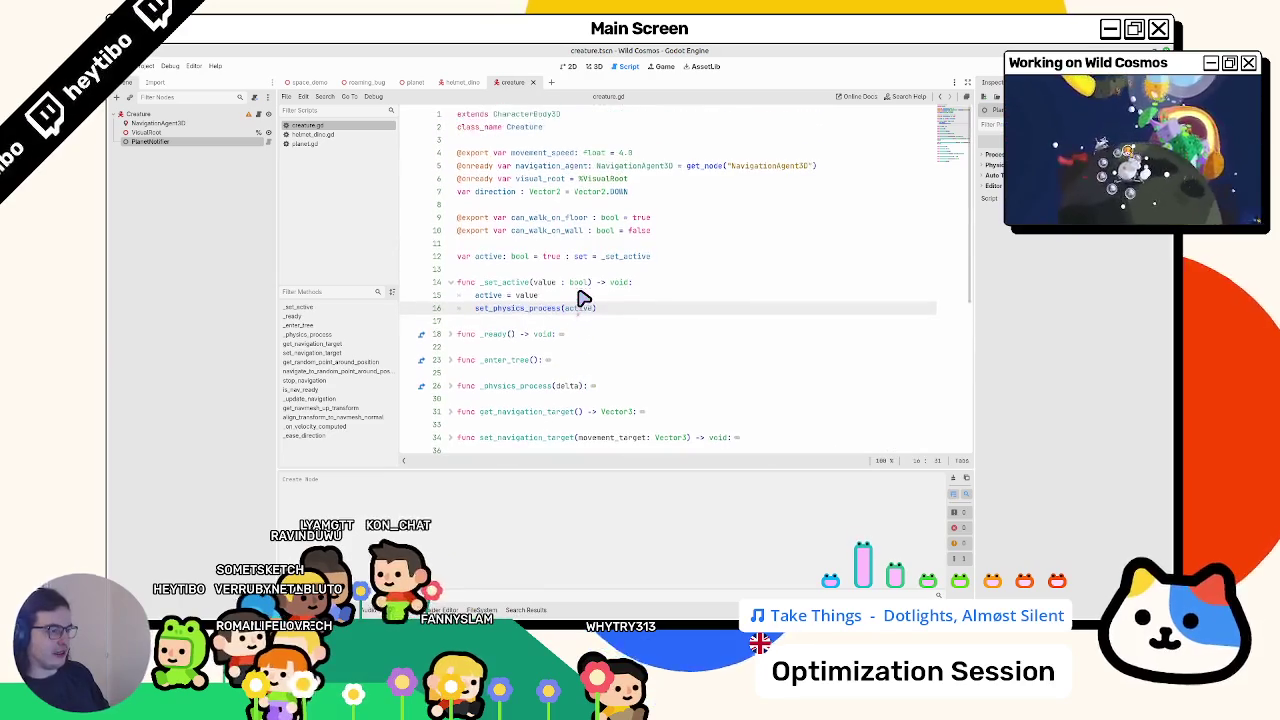
- Check where _set_active is used, unfold _ready, and find the active variable declaration
{"action": "double_click", "coordinate": [505, 284]}
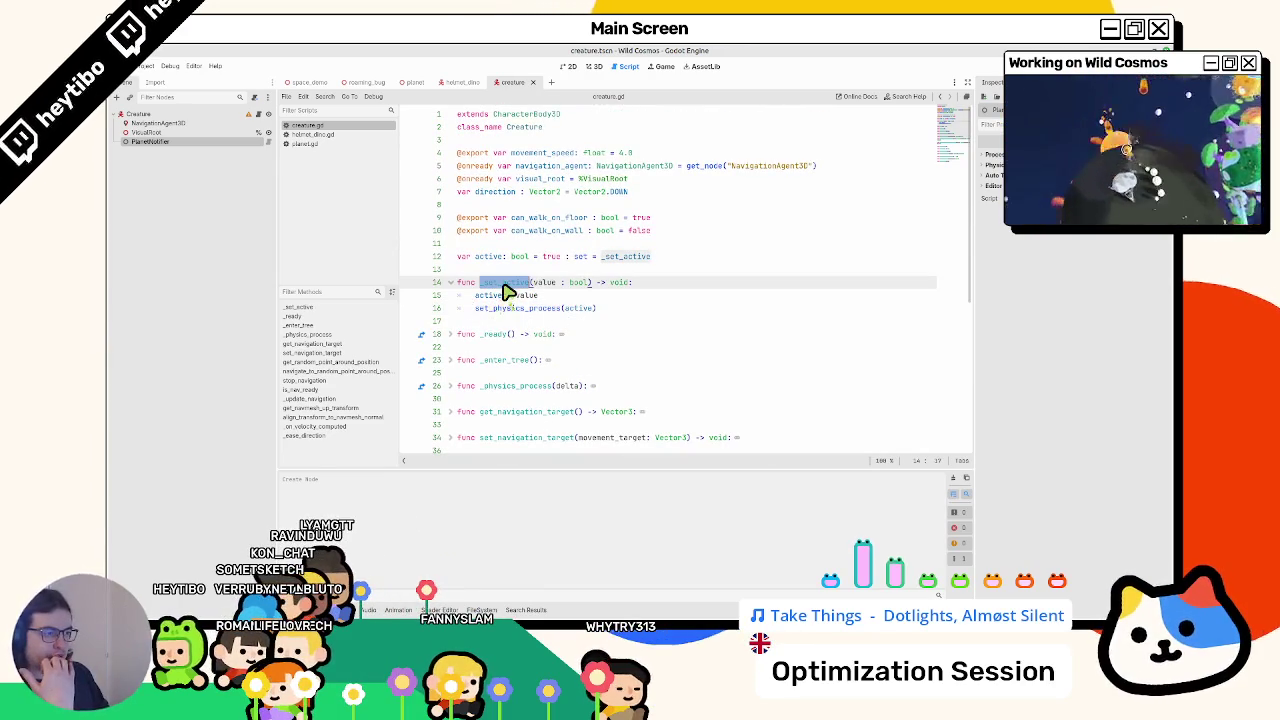
{"action": "left_click", "coordinate": [451, 334]}
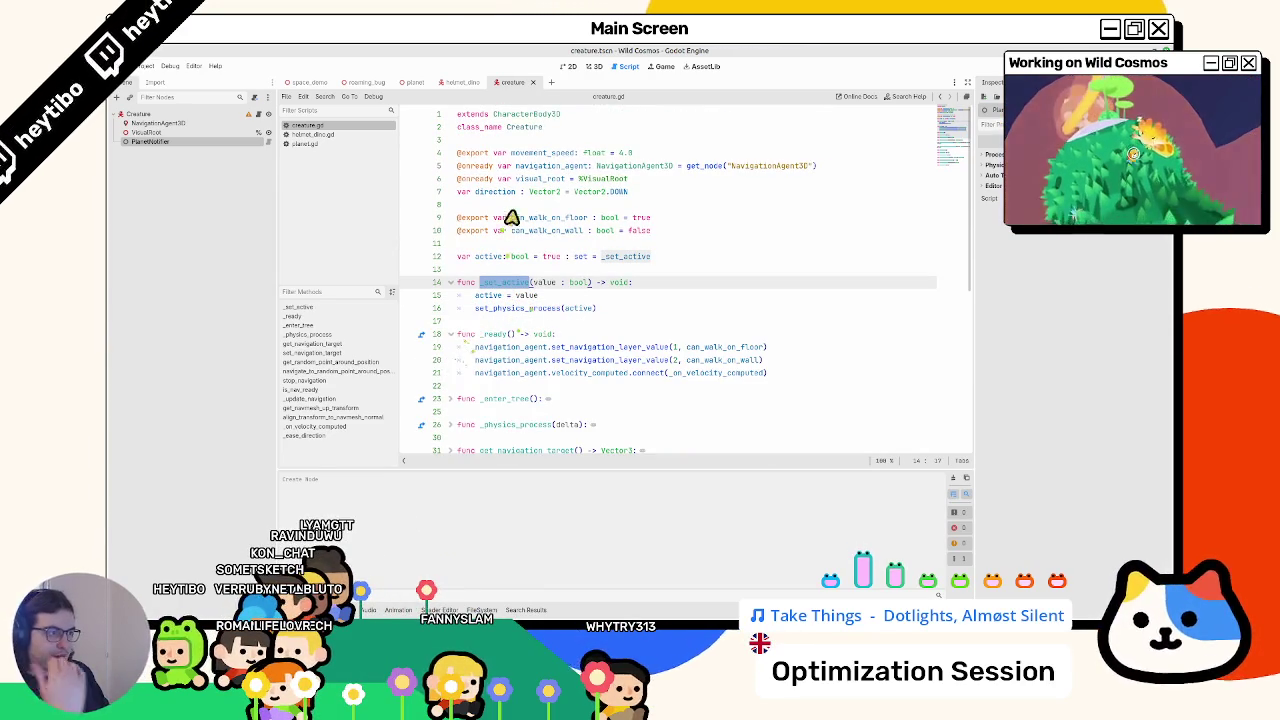
{"action": "left_click", "coordinate": [497, 259]}
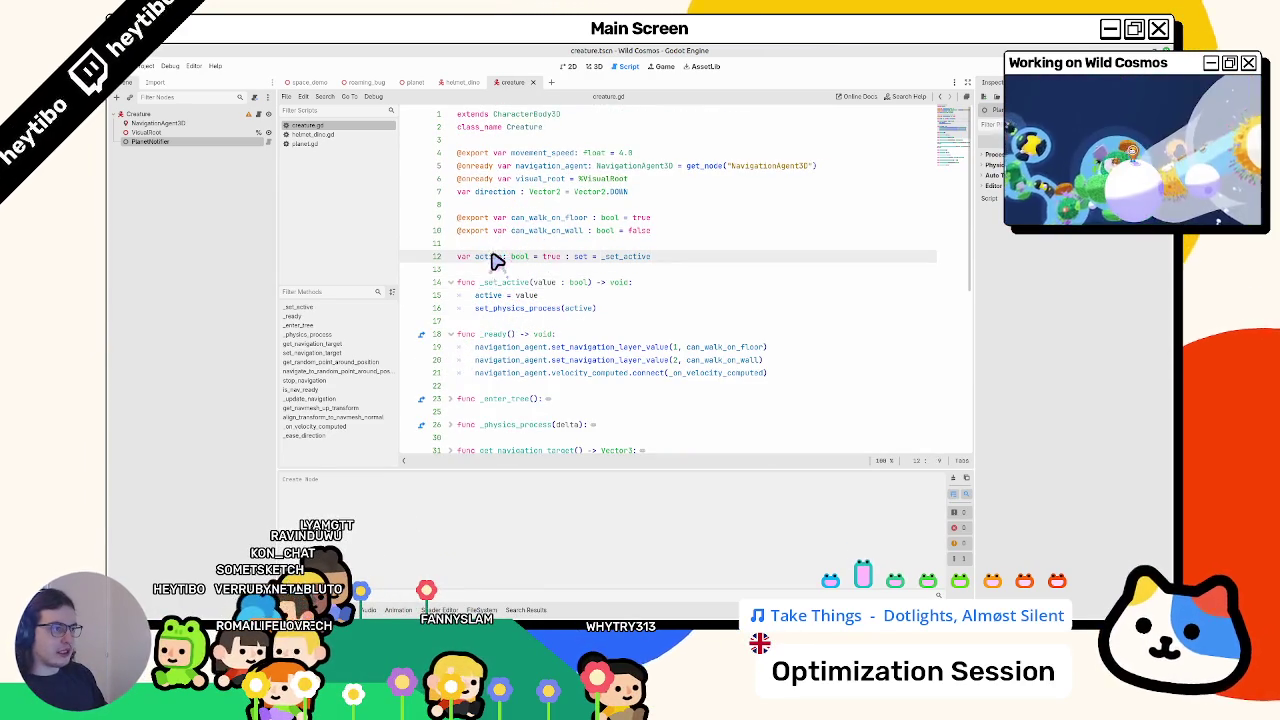
- Make PlanetNotifier scene-unique, add a planet_notifier reference at line 4 of creature.gd, and save
{"action": "right_click", "coordinate": [208, 141]}
{"action": "left_click", "coordinate": [251, 365]}
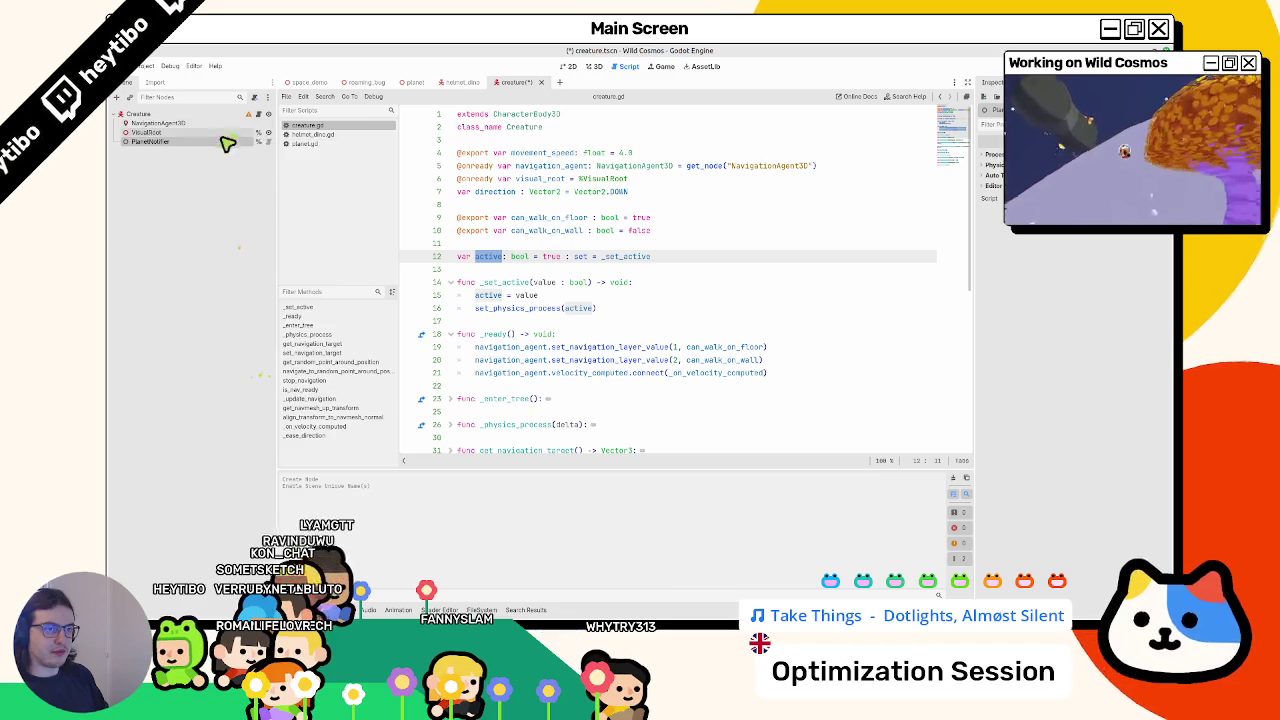
{"action": "mouse_move", "coordinate": [228, 143]}
{"action": "left_mouse_down"}
{"action": "mouse_move", "coordinate": [529, 277]}
{"action": "mouse_move", "coordinate": [323, 217]}
{"action": "mouse_move", "coordinate": [534, 246]}
{"action": "left_mouse_up"}
{"action": "double_click", "coordinate": [534, 246]}
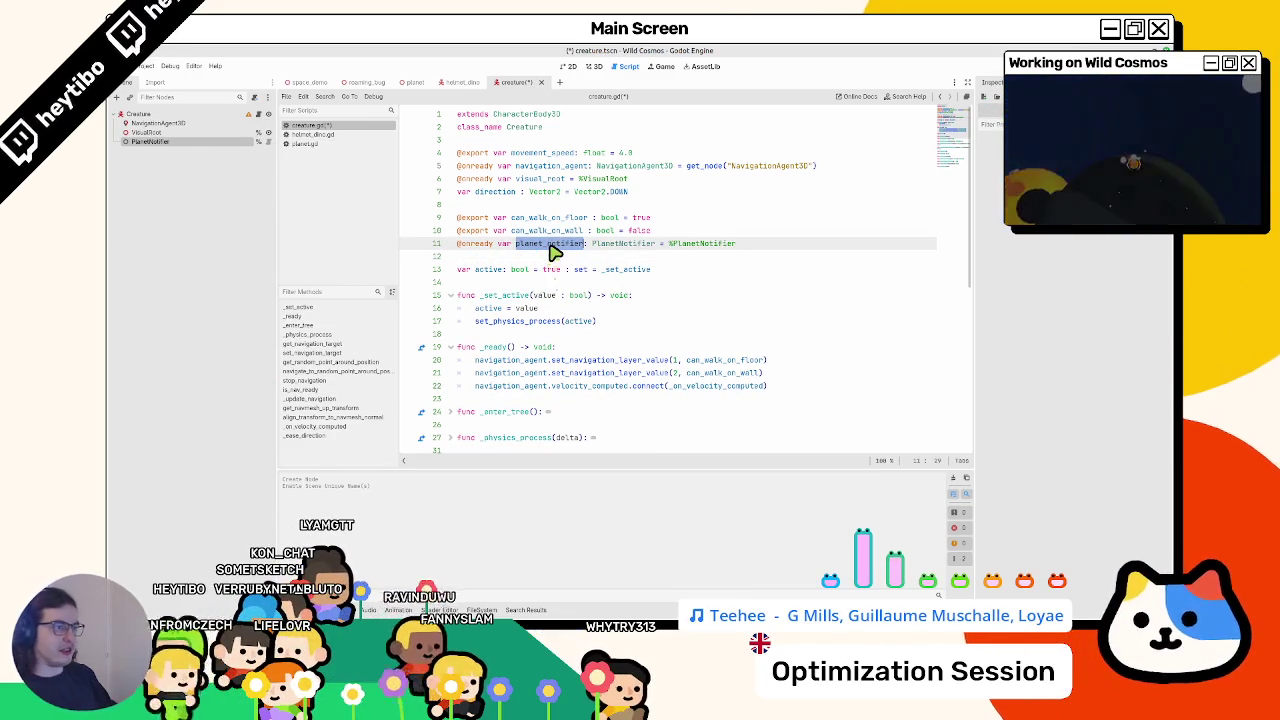
{"action": "key", "text": "alt+Up"}
{"action": "key", "text": "alt+Up"}
{"action": "key", "text": "alt+Up"}
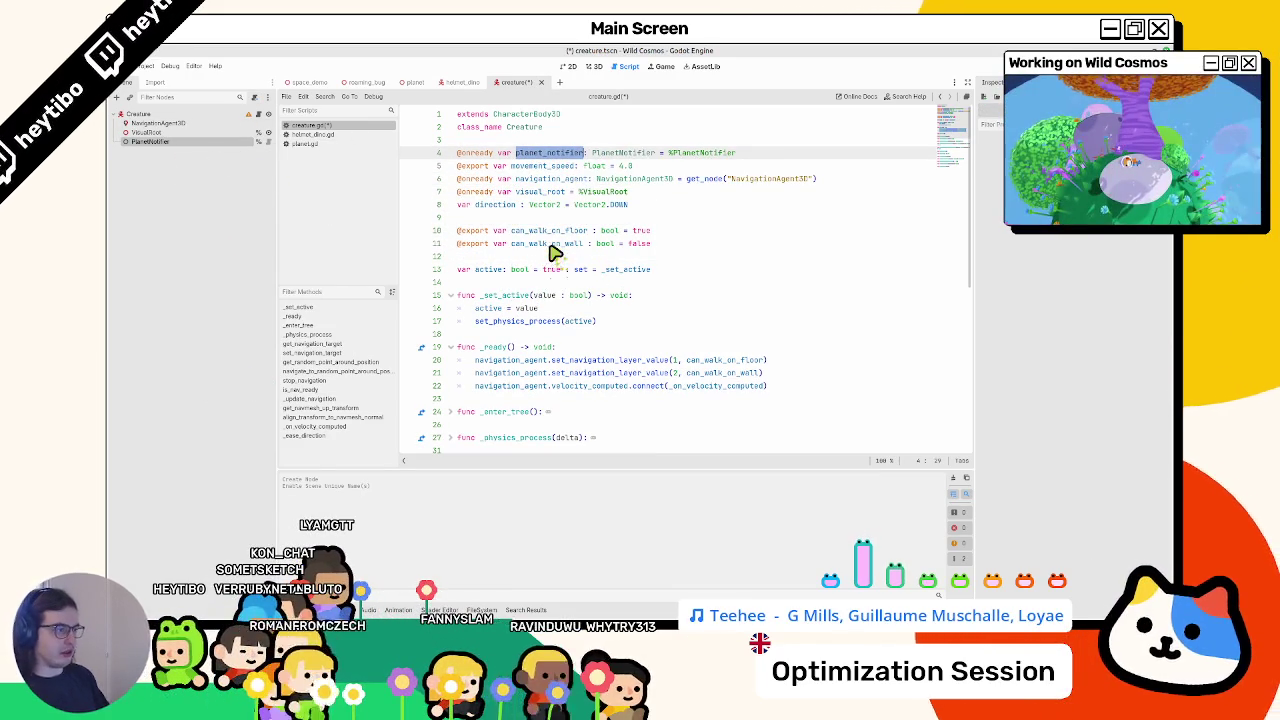
{"action": "key", "text": "ctrl+s"}
- Add planet_notifier.player_is_on_planet.connect(_set_active) at the end of _ready
{"action": "left_click", "coordinate": [814, 389]}
{"action": "key", "text": "Return"}
{"action": "type", "text": "planet_notifier."}
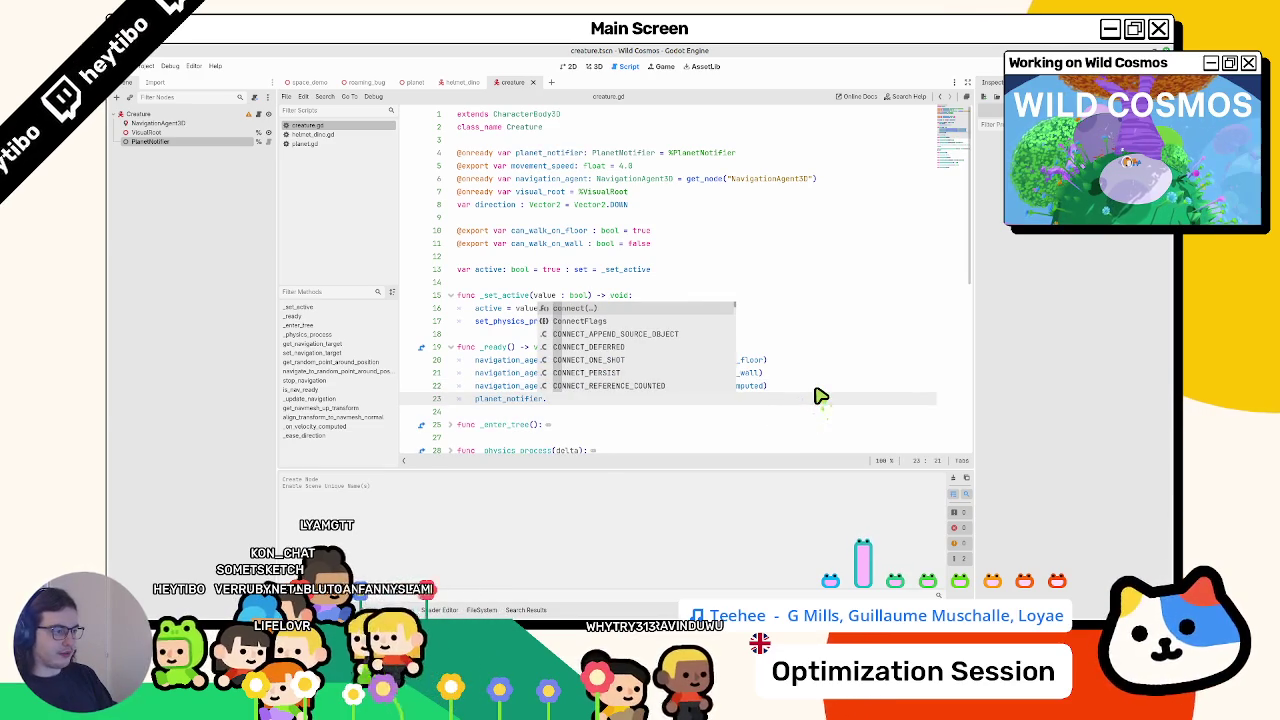
{"action": "type", "text": "state"}
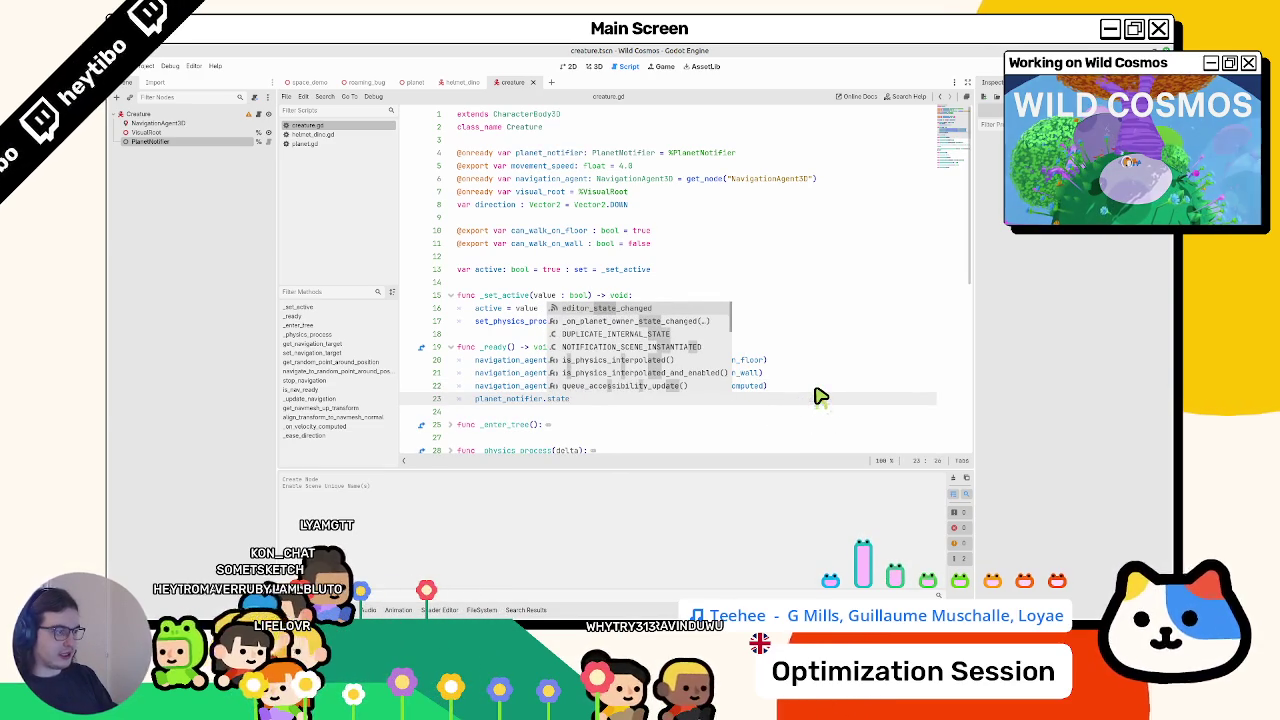
{"action": "key", "text": "BackSpace"}
{"action": "key", "text": "BackSpace"}
{"action": "key", "text": "BackSpace"}
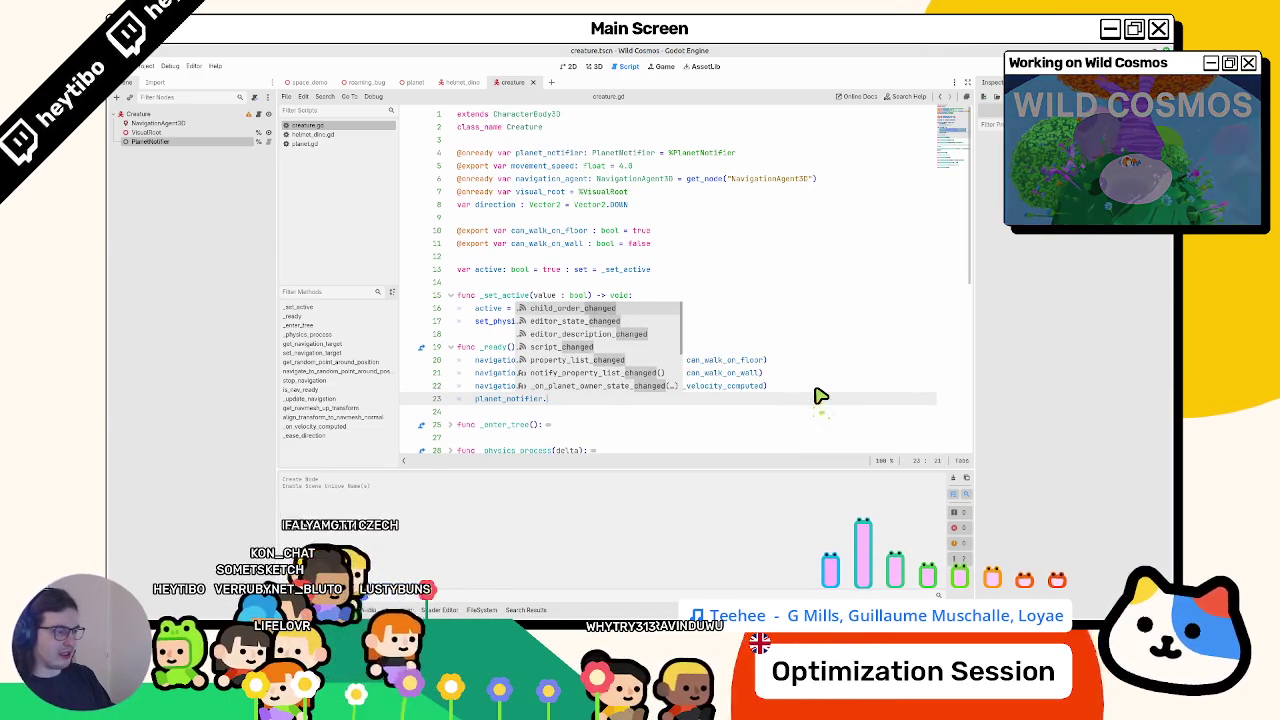
{"action": "type", "text": "player_is_on_planet"}
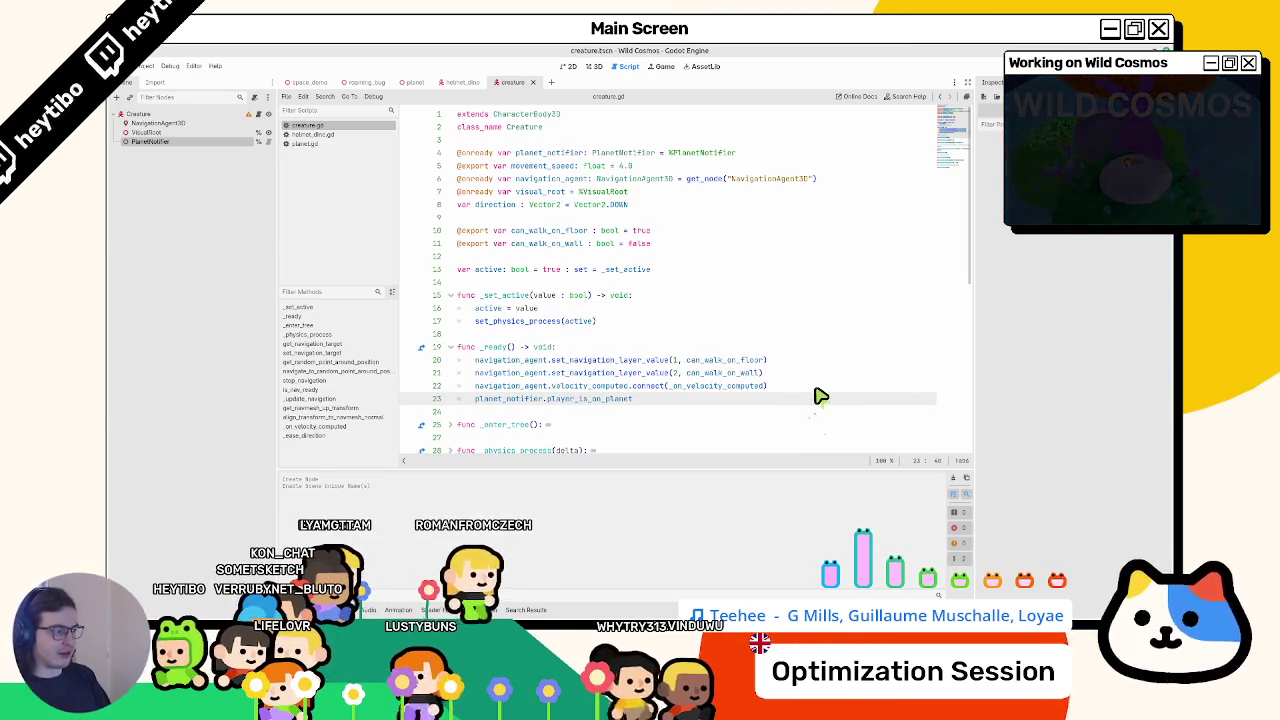
{"action": "type", "text": ".con"}
{"action": "key", "text": "Return"}
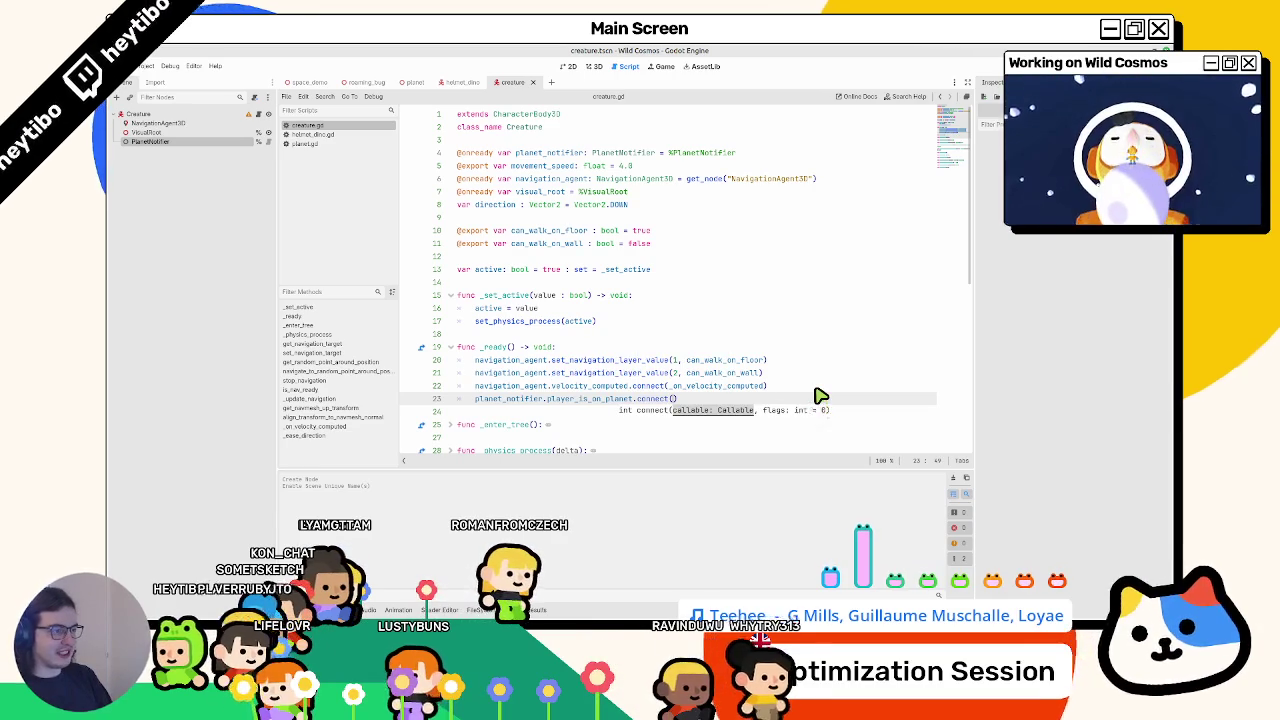
{"action": "type", "text": "_set_active"}
{"action": "key", "text": "Return"}
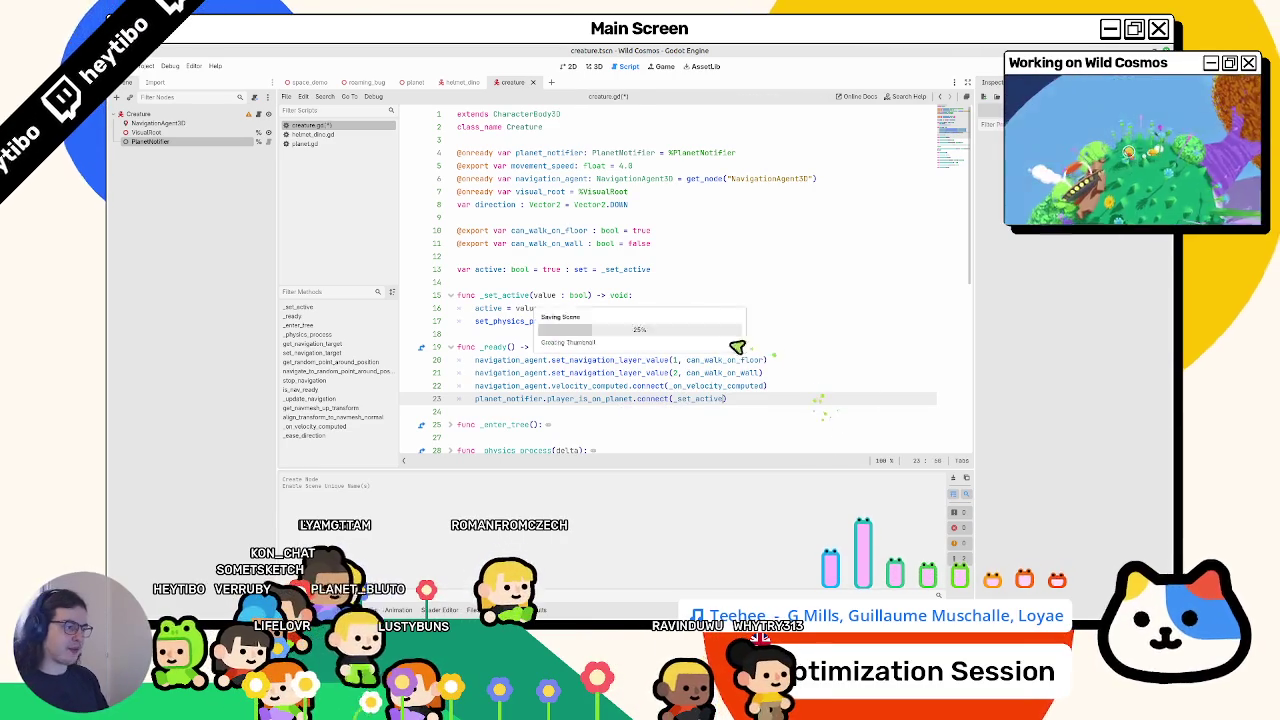
- Review the _set_active function, glance at helmet_dino.gd, and select _set_active in creature.gd
{"action": "double_click", "coordinate": [500, 310]}
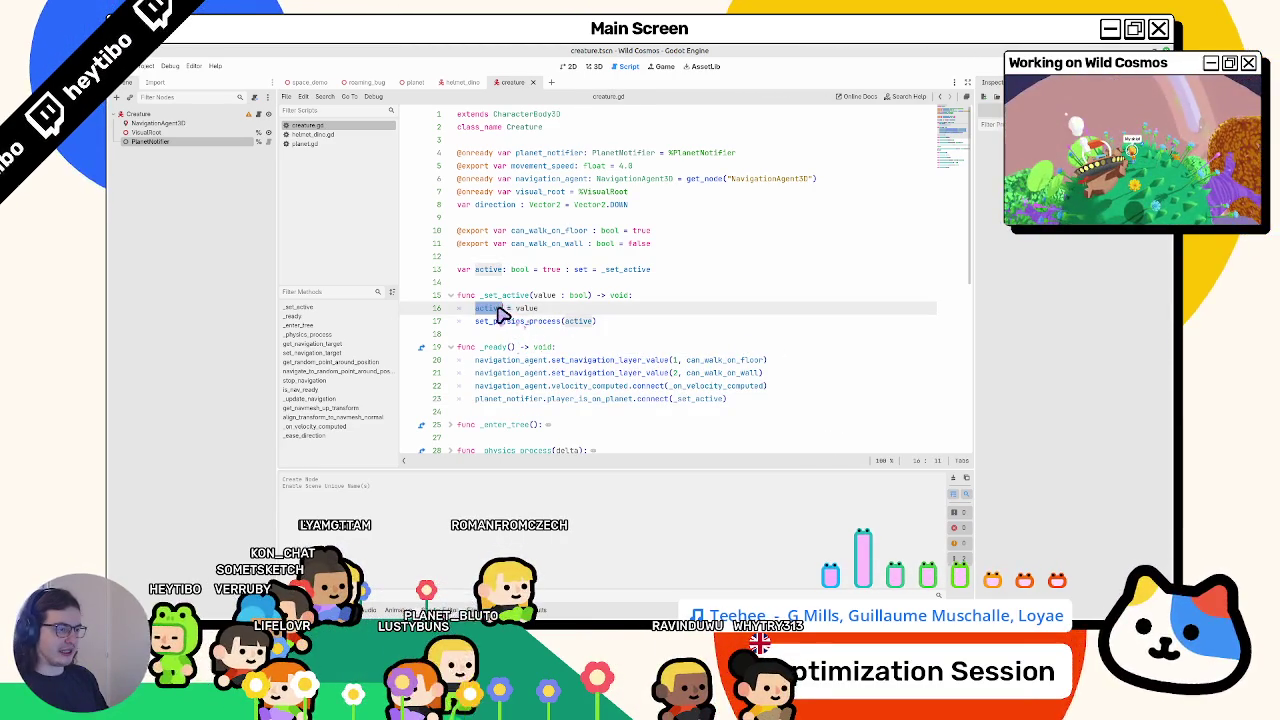
{"action": "left_click_drag", "start_coordinate": [597, 320], "coordinate": [608, 297]}
{"action": "left_click", "coordinate": [608, 300]}
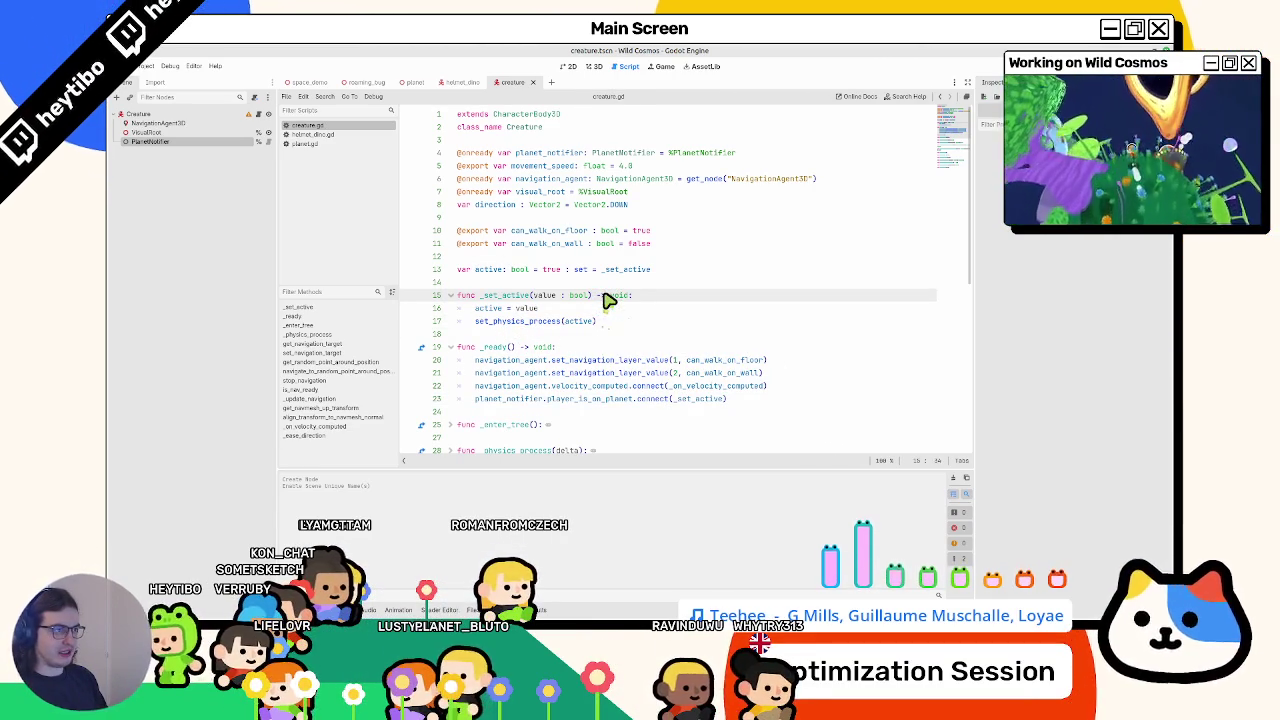
{"action": "left_click", "coordinate": [330, 137]}
{"action": "left_click", "coordinate": [337, 128]}
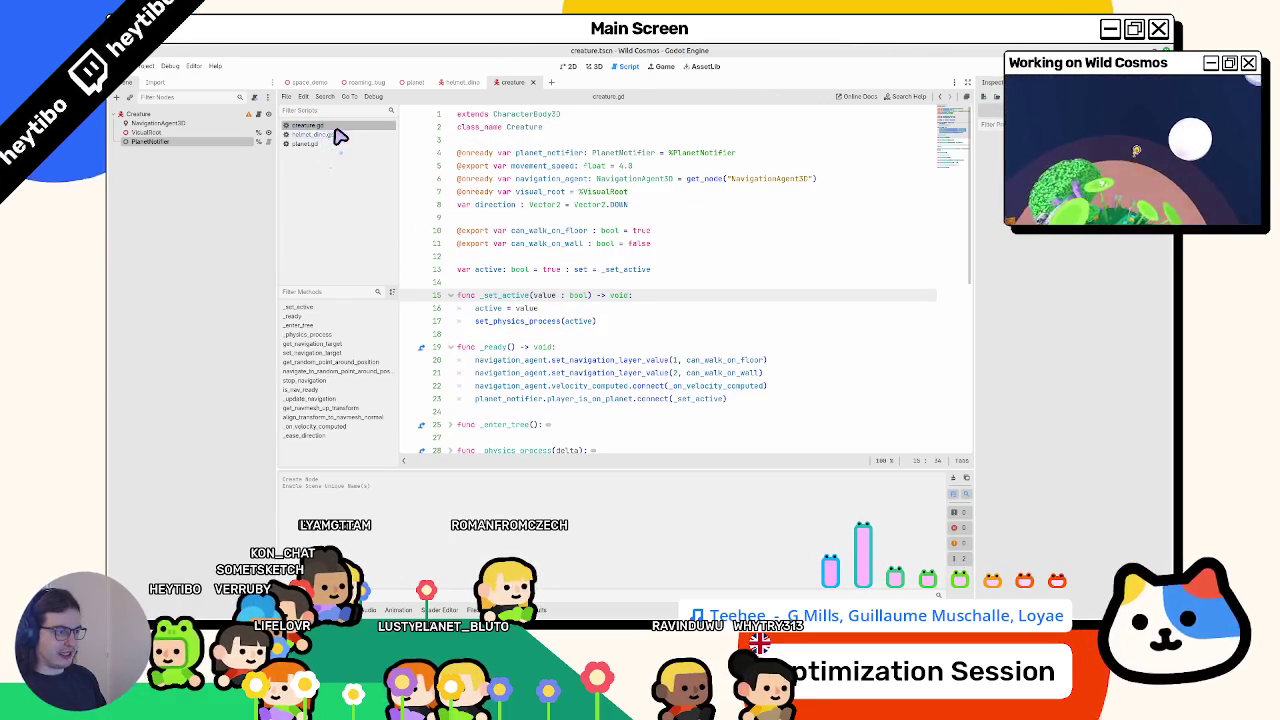
{"action": "left_click", "coordinate": [533, 282]}
{"action": "key", "text": "Return"}
{"action": "key", "text": "Return"}
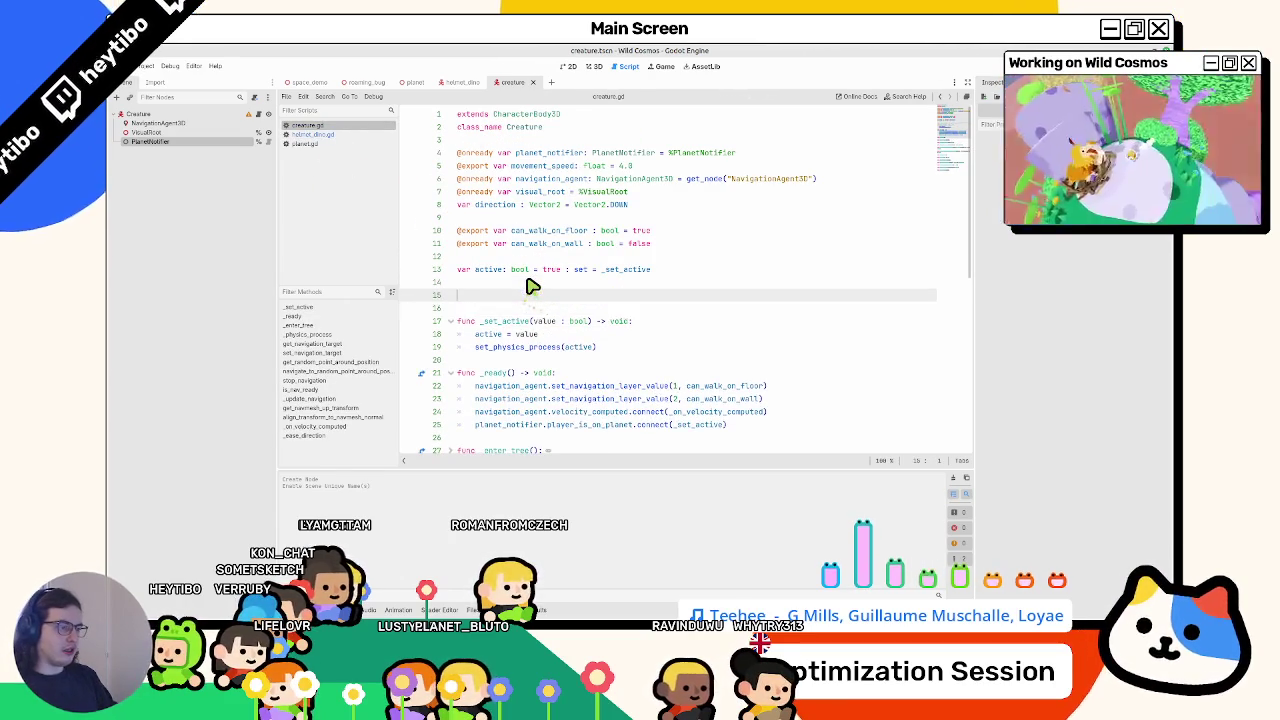
{"action": "key", "text": "BackSpace"}
{"action": "key", "text": "BackSpace"}
{"action": "mouse_move", "coordinate": [458, 295]}
{"action": "left_mouse_down"}
{"action": "mouse_move", "coordinate": [506, 306]}
{"action": "mouse_move", "coordinate": [506, 326]}
{"action": "left_mouse_up"}
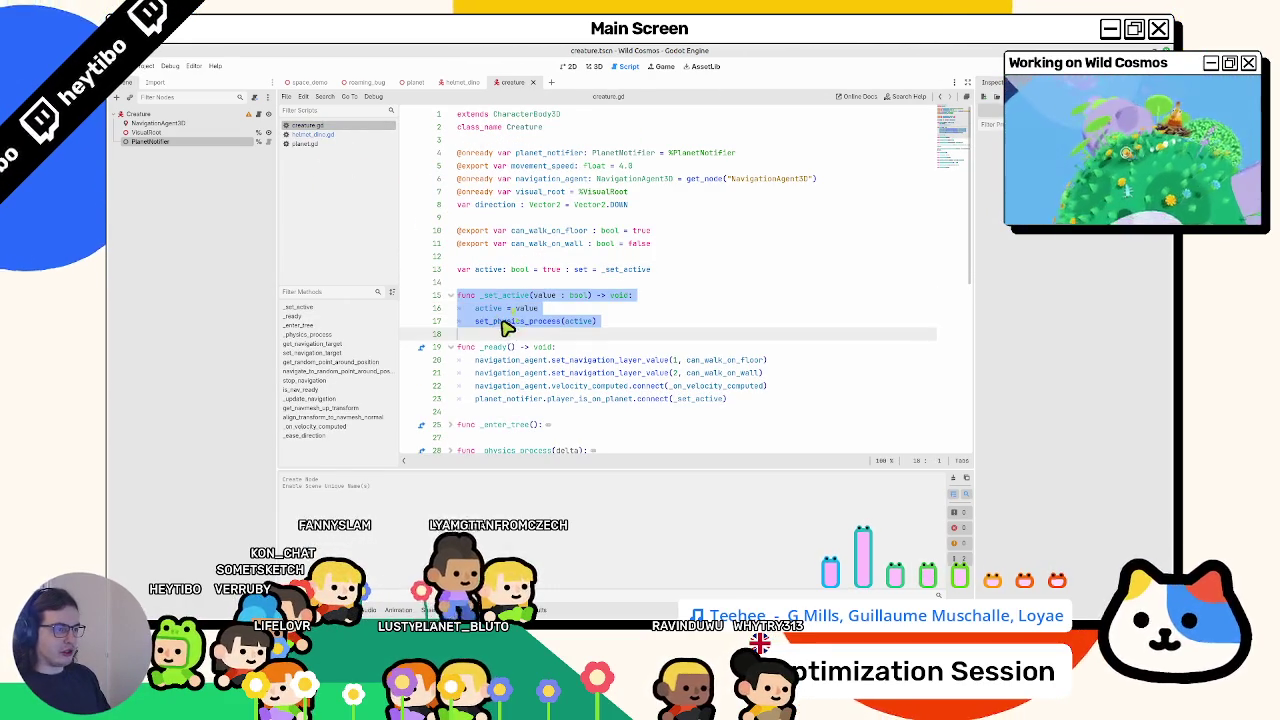
- Delete the duplicate planet_notifier declaration from helmet_dino.gd
{"action": "left_click", "coordinate": [329, 134]}
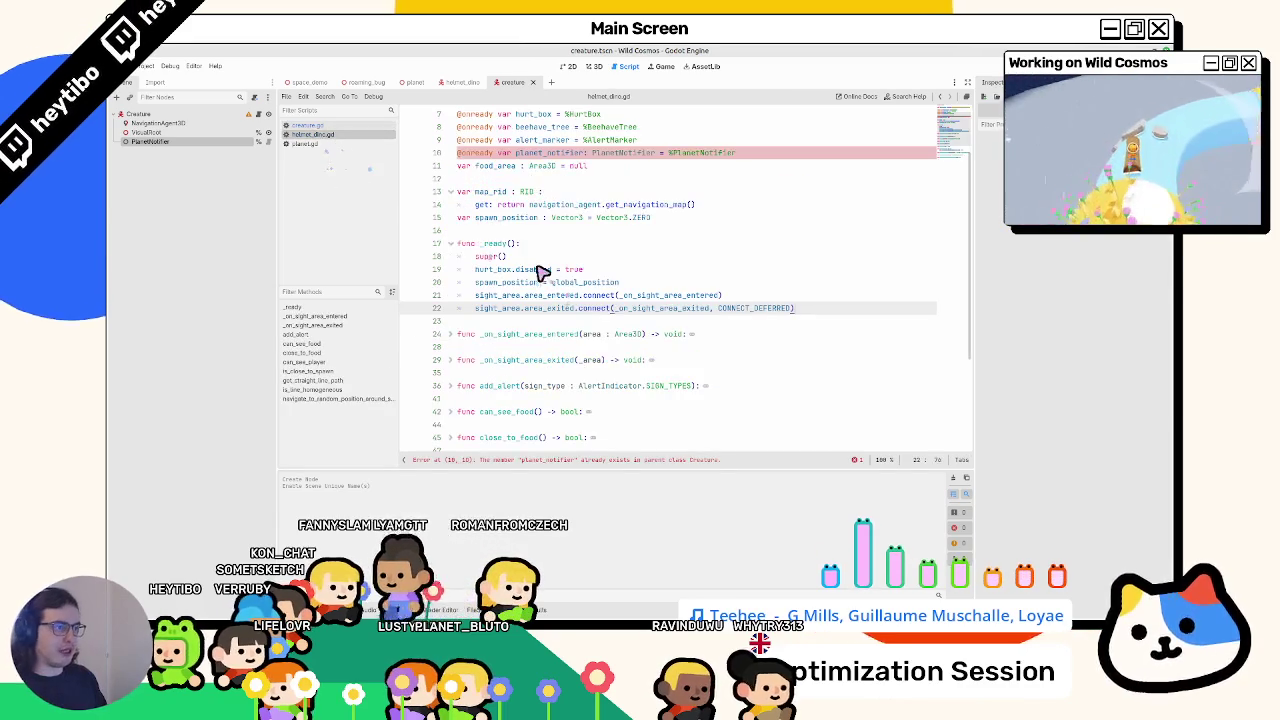
{"action": "left_click", "coordinate": [533, 153]}
{"action": "key", "text": "ctrl+shift+k"}
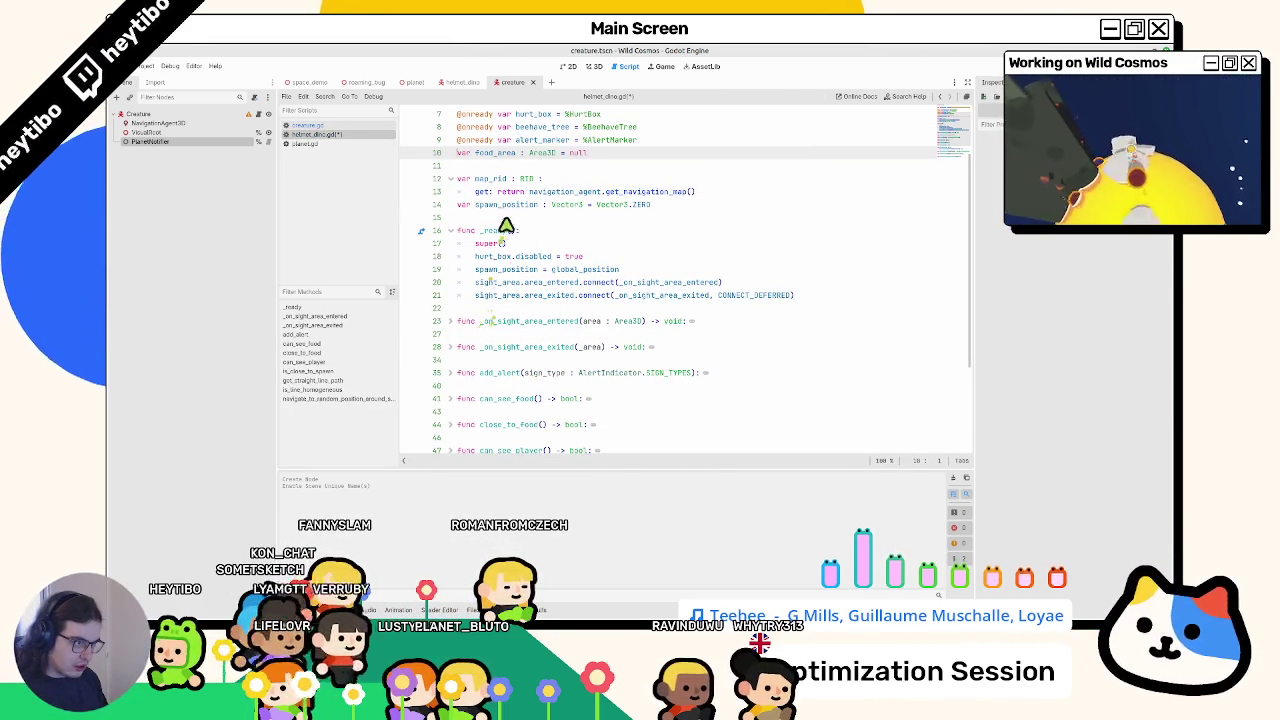
- Add a _set_active(value) override calling super(value) and print("what now"), and save
{"action": "left_click", "coordinate": [506, 222]}
{"action": "key", "text": "Return"}
{"action": "key", "text": "Return"}
{"action": "key", "text": "Up"}
{"action": "type", "text": "func _set"}
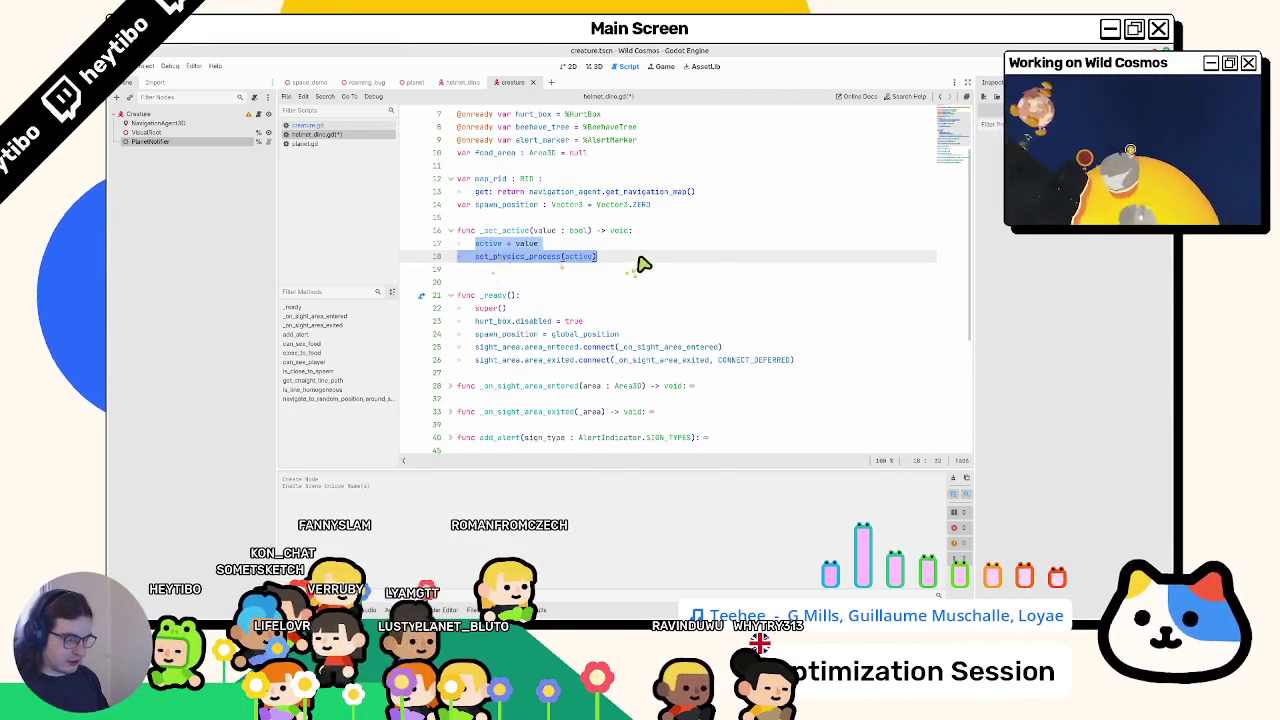
{"action": "key", "text": "Return"}
{"action": "key", "text": "Return"}
{"action": "type", "text": "super(("}
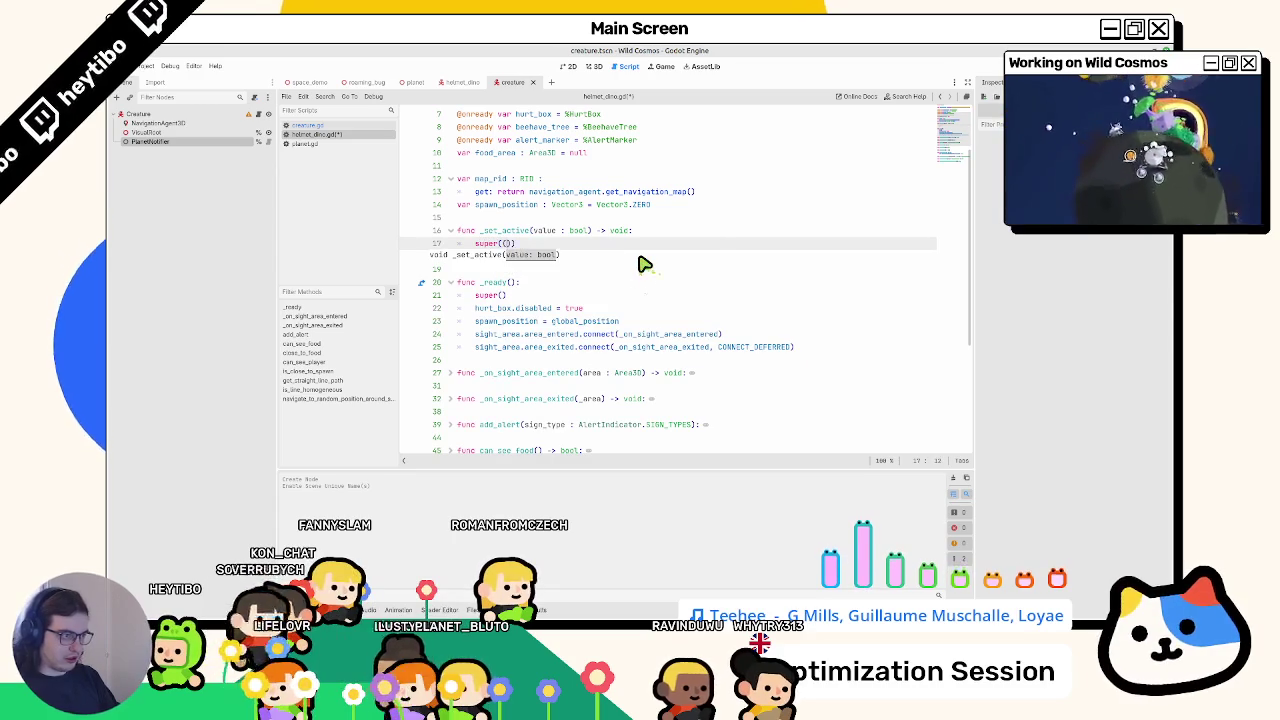
{"action": "type", "text": "alue"}
{"action": "key", "text": "Down"}
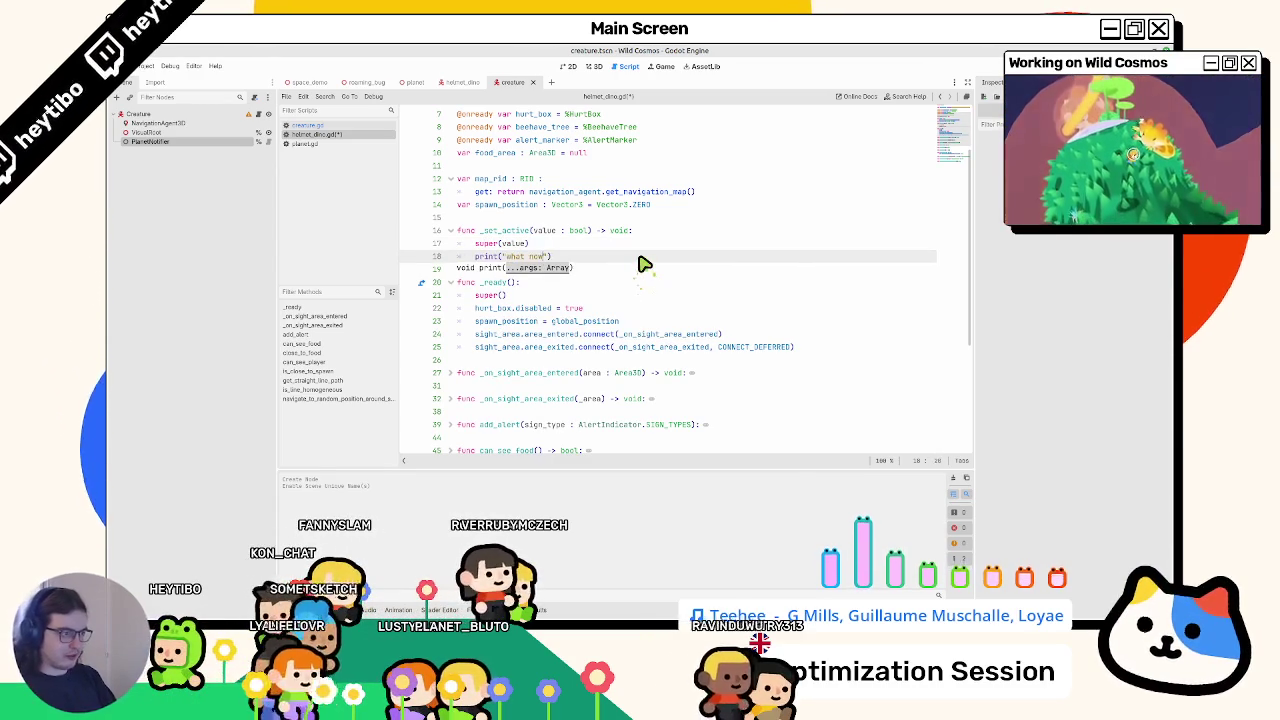
{"action": "key", "text": "ctrl+s"}
{"action": "key", "text": "ctrl+shift+o"}
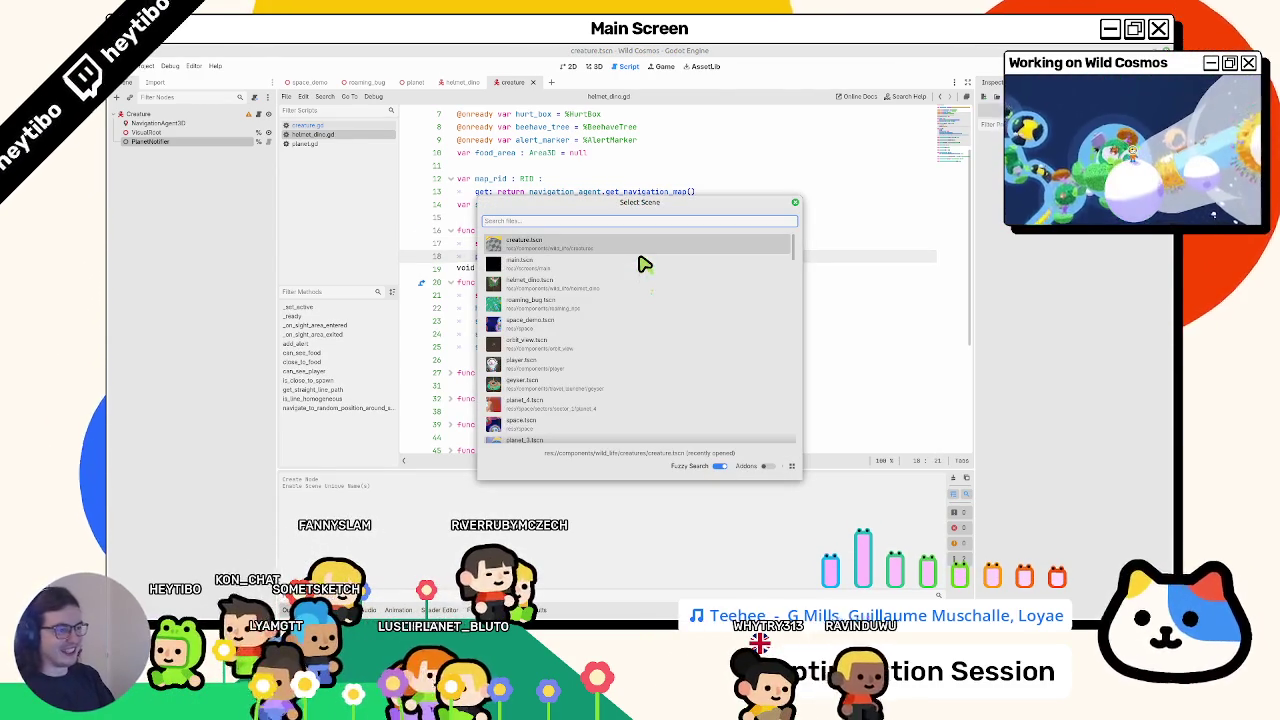
{"action": "type", "text": "ma"}
- Run the creature scene full-screen and walk the character across the planet
{"action": "key", "text": "Return"}
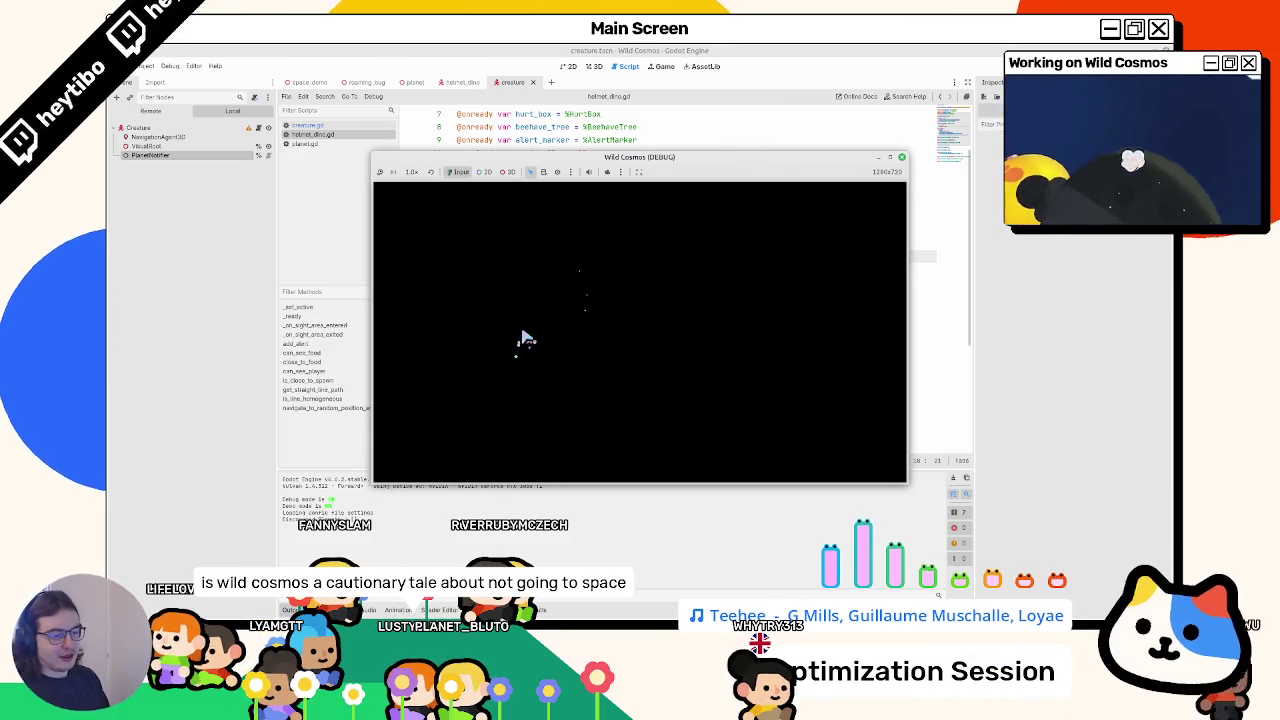
{"action": "left_click", "coordinate": [889, 158]}
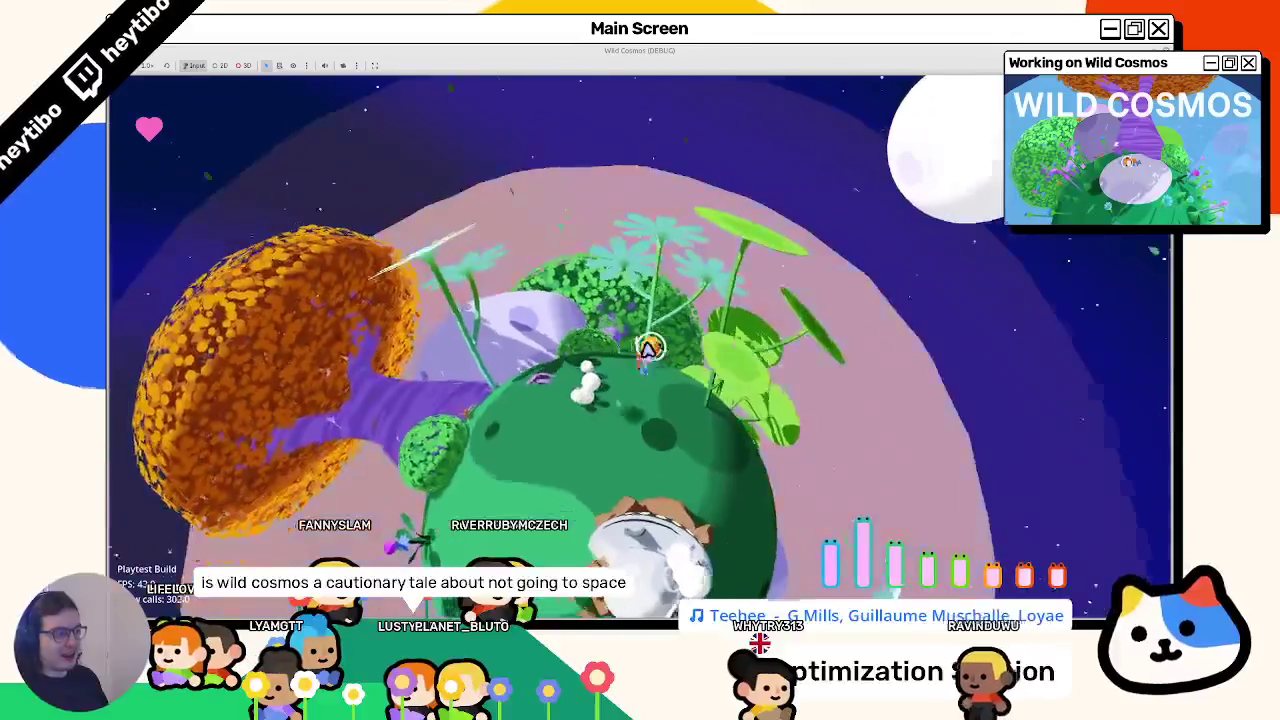
{"action": "key", "text": "w"}
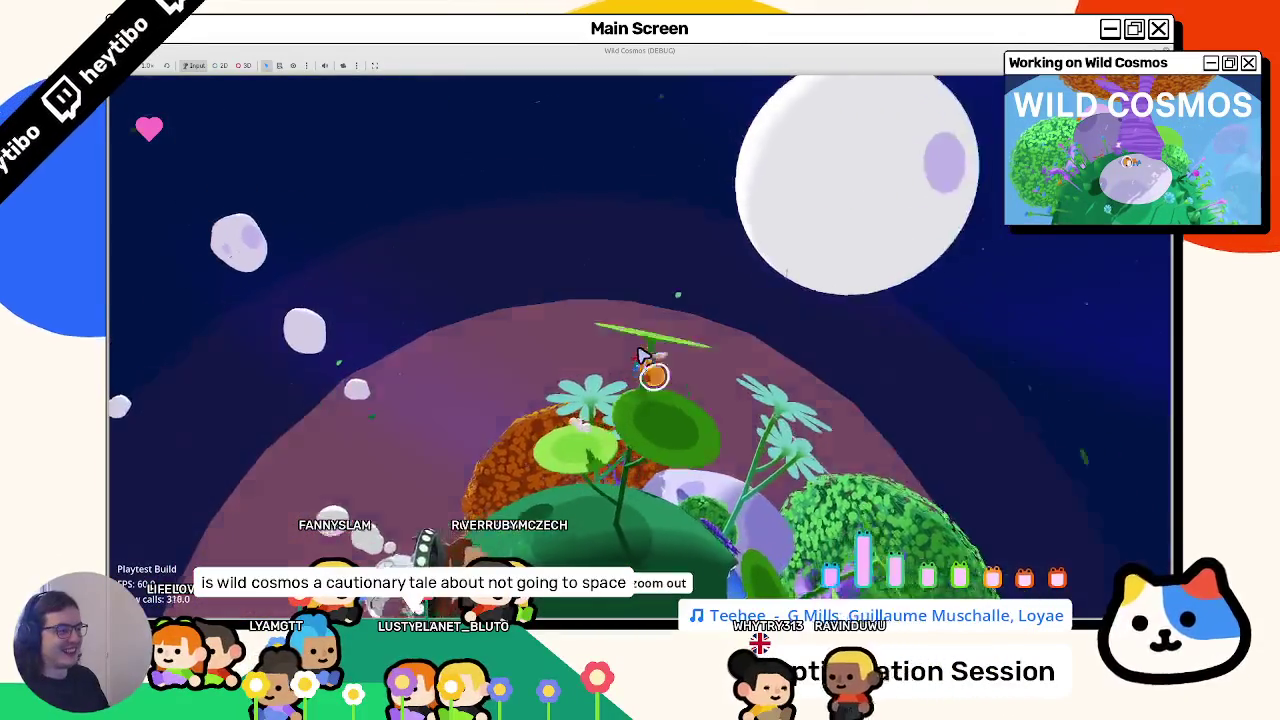
{"action": "key", "text": "w"}
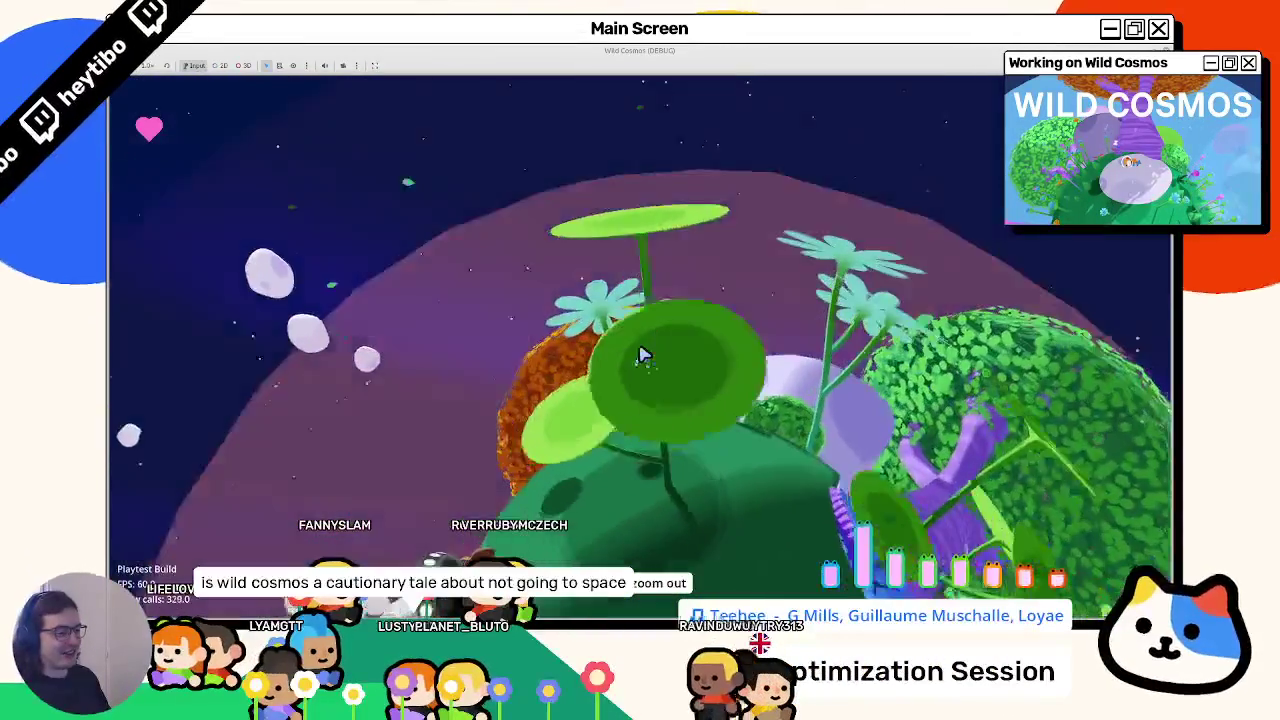
{"action": "key", "text": "w"}
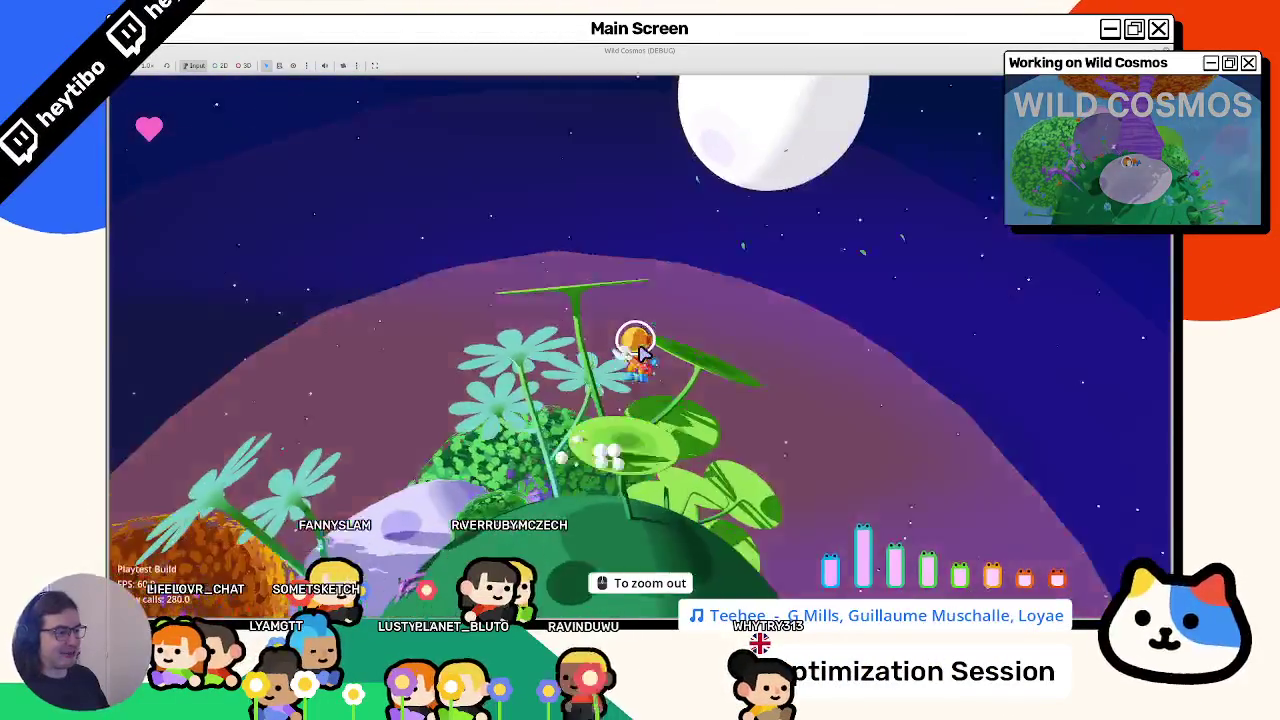
{"action": "key", "text": "w"}
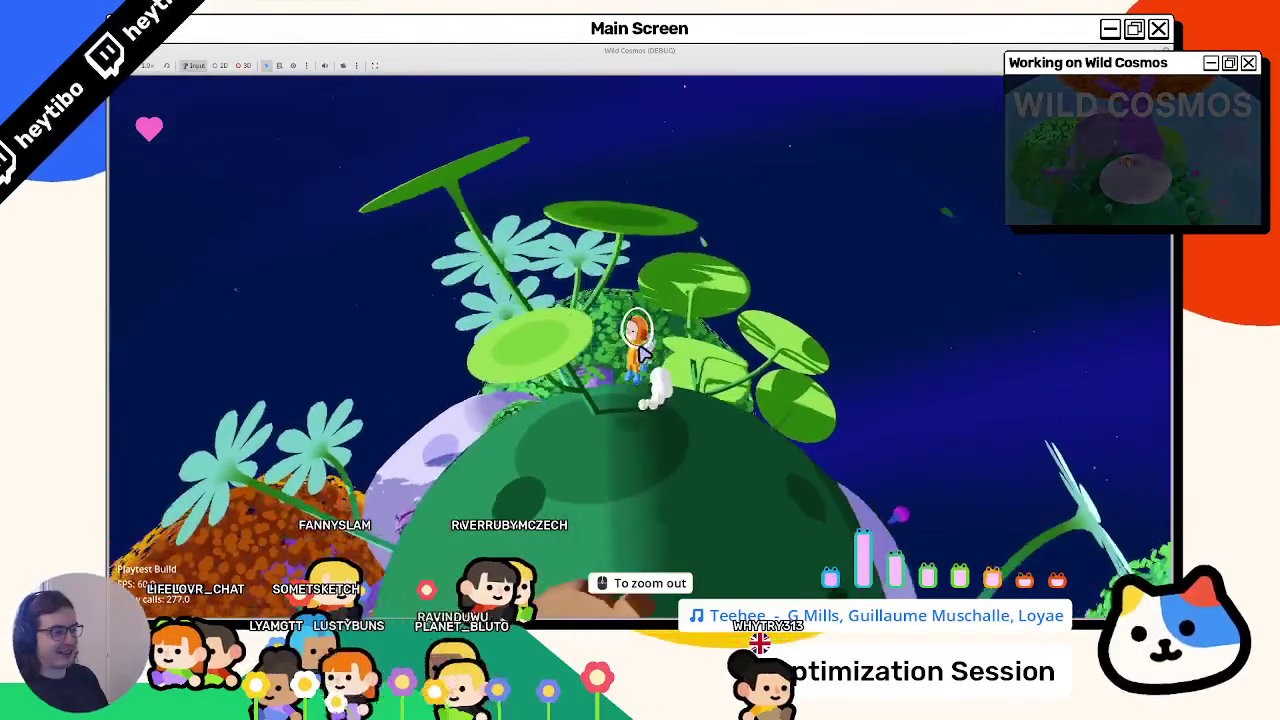
{"action": "key", "text": "w"}
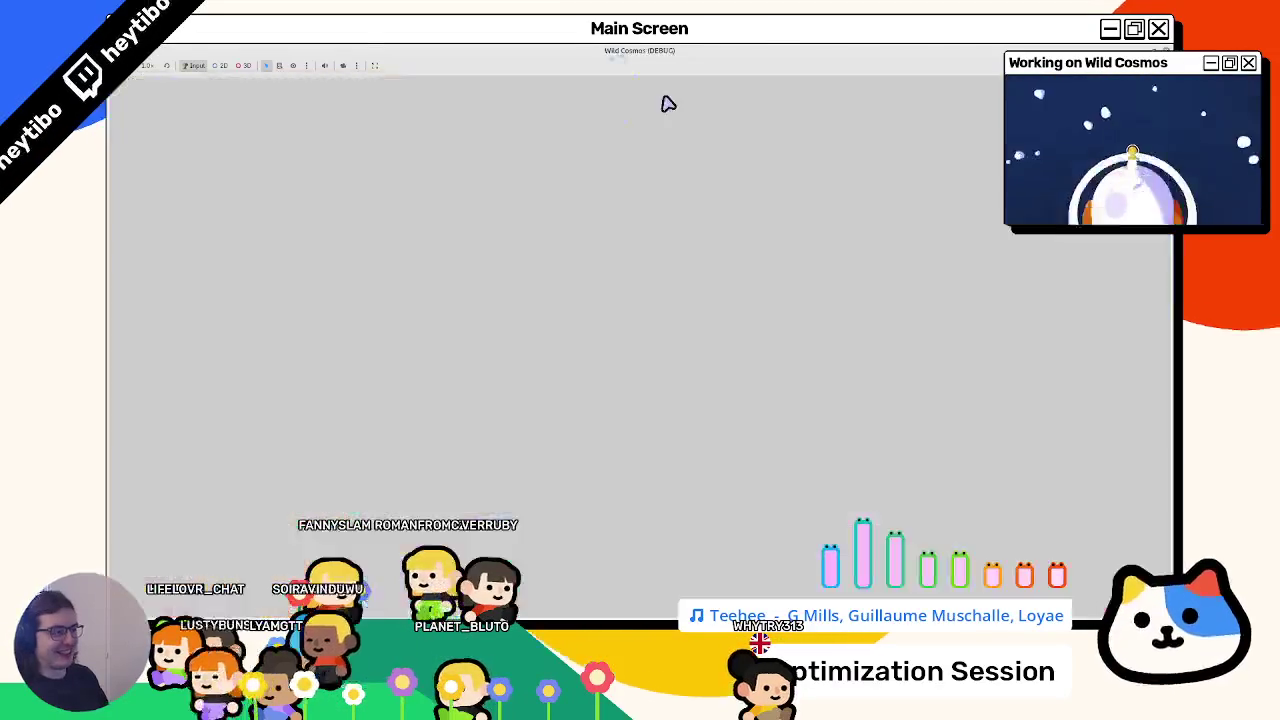
- Pause and resume the game, walk toward the moon, then switch back to the editor
{"action": "key", "text": "Escape"}
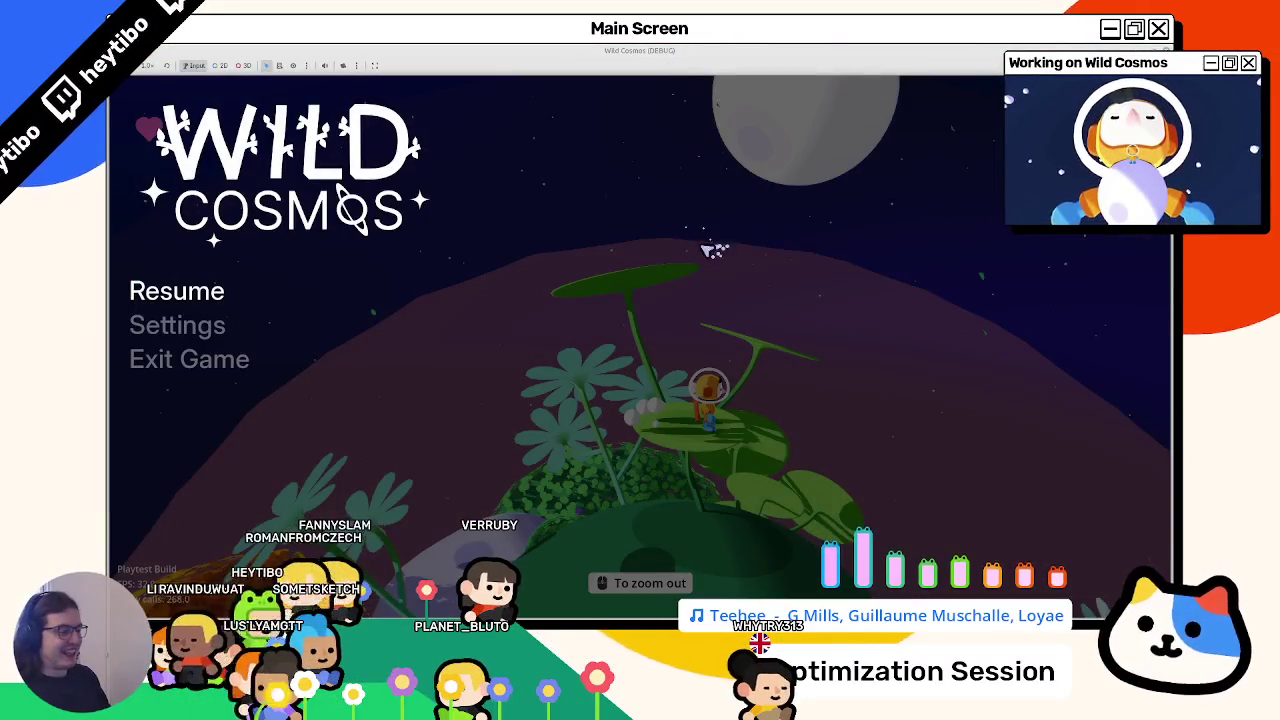
{"action": "key", "text": "Escape"}
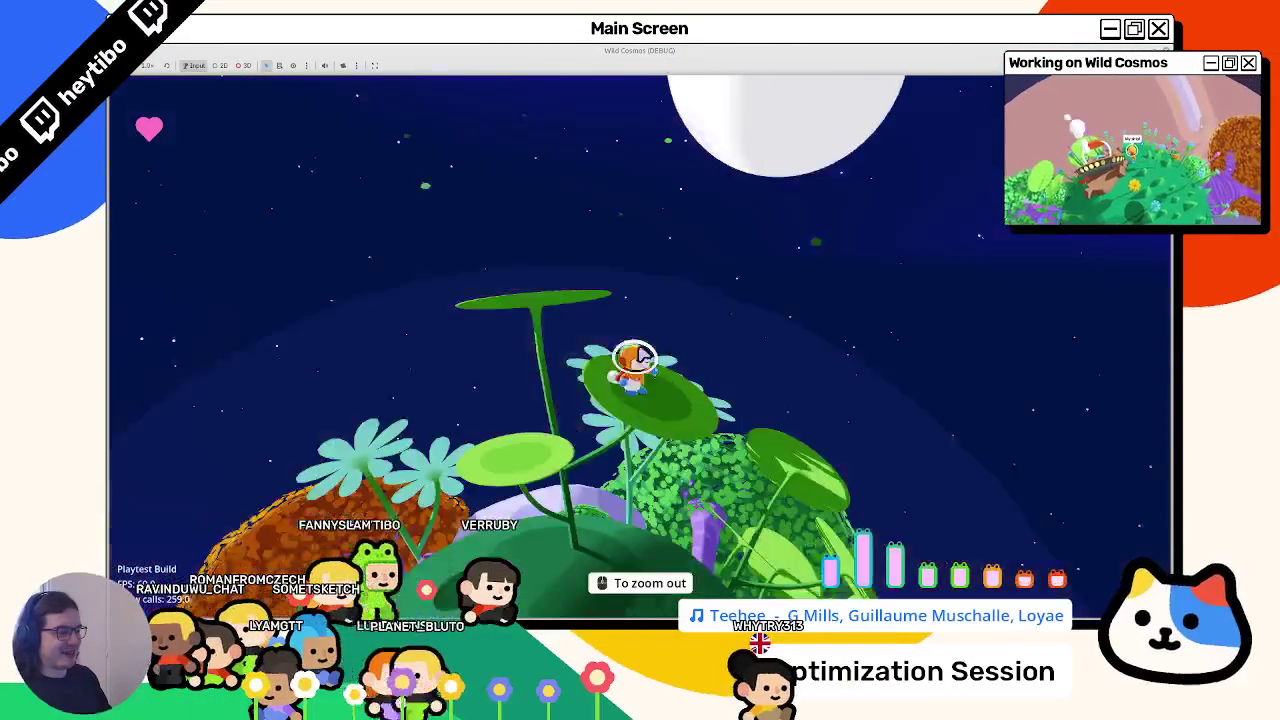
{"action": "key", "text": "w"}
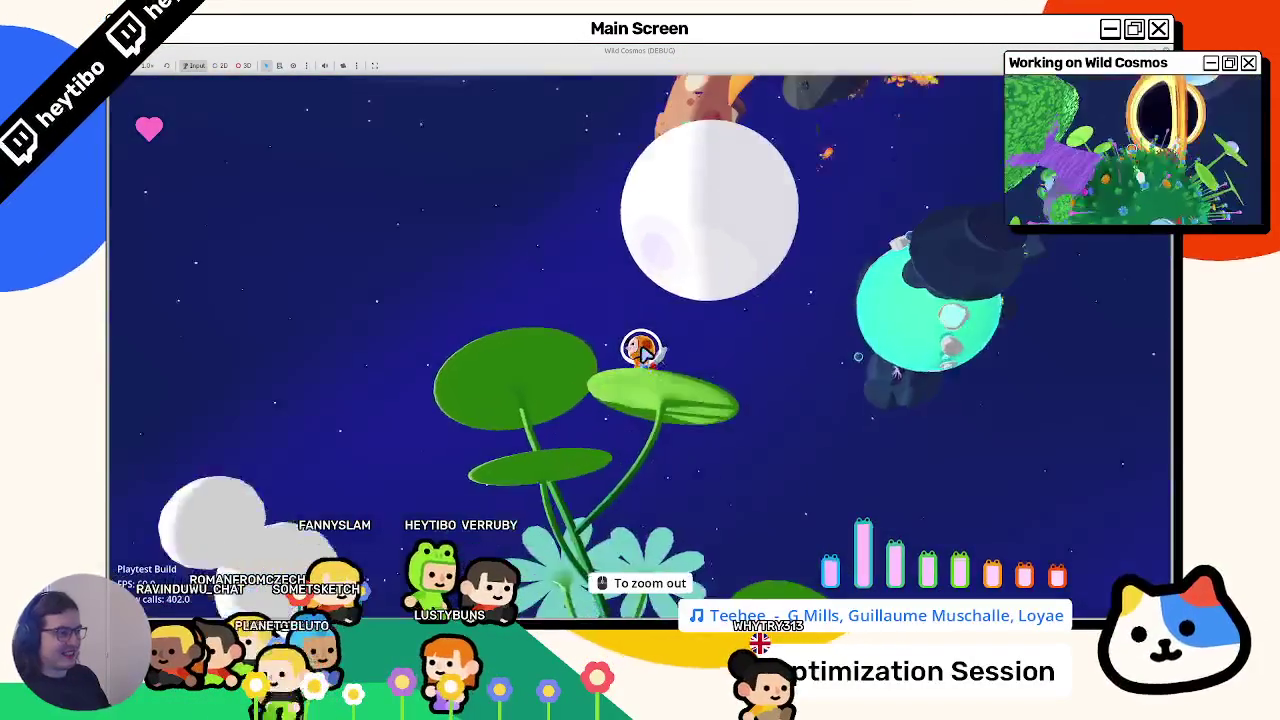
{"action": "key", "text": "w"}
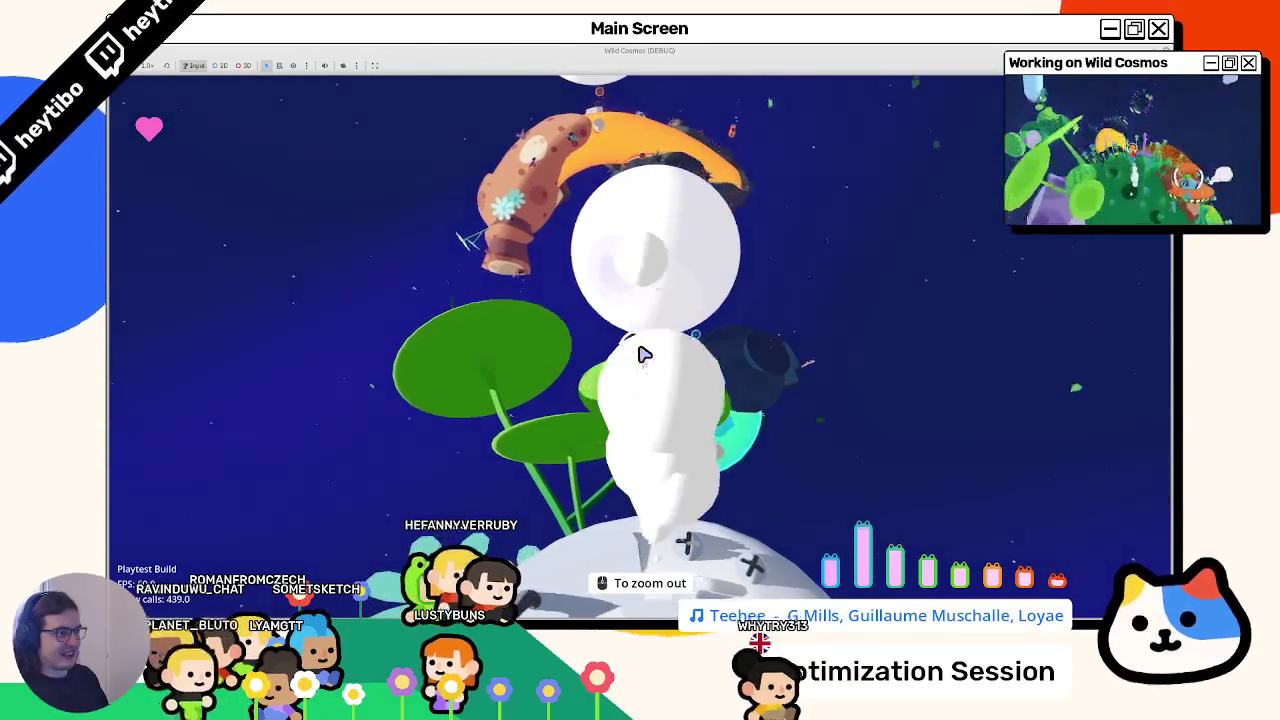
{"action": "key", "text": "alt+Tab"}
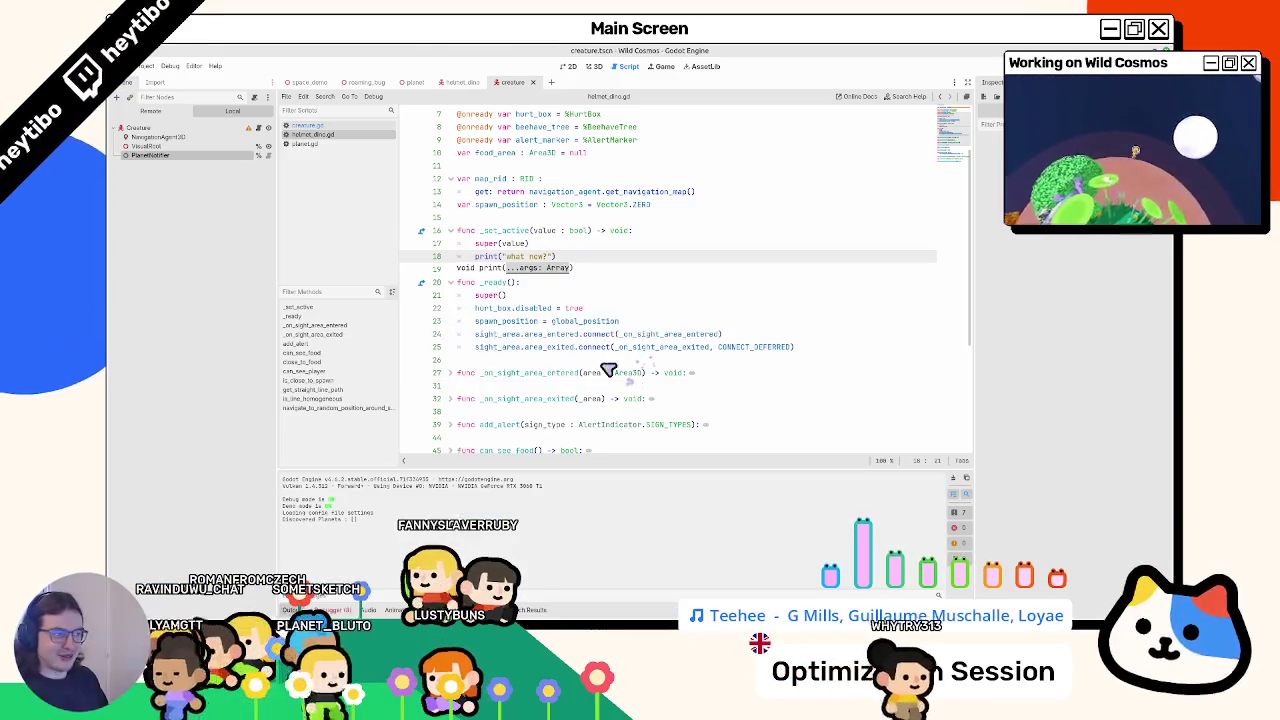
- In creature.gd, review _set_active and the active variable's default value true
{"action": "left_click", "coordinate": [340, 125]}
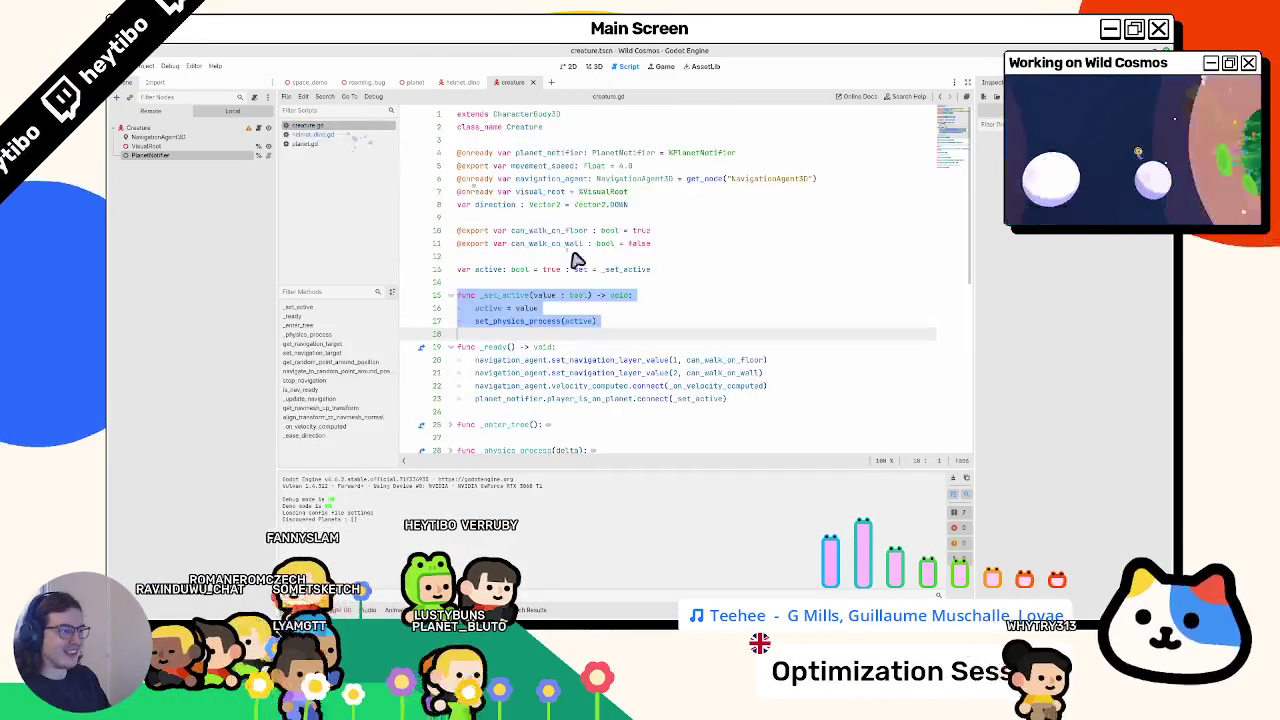
{"action": "double_click", "coordinate": [517, 296]}
{"action": "double_click", "coordinate": [494, 270]}
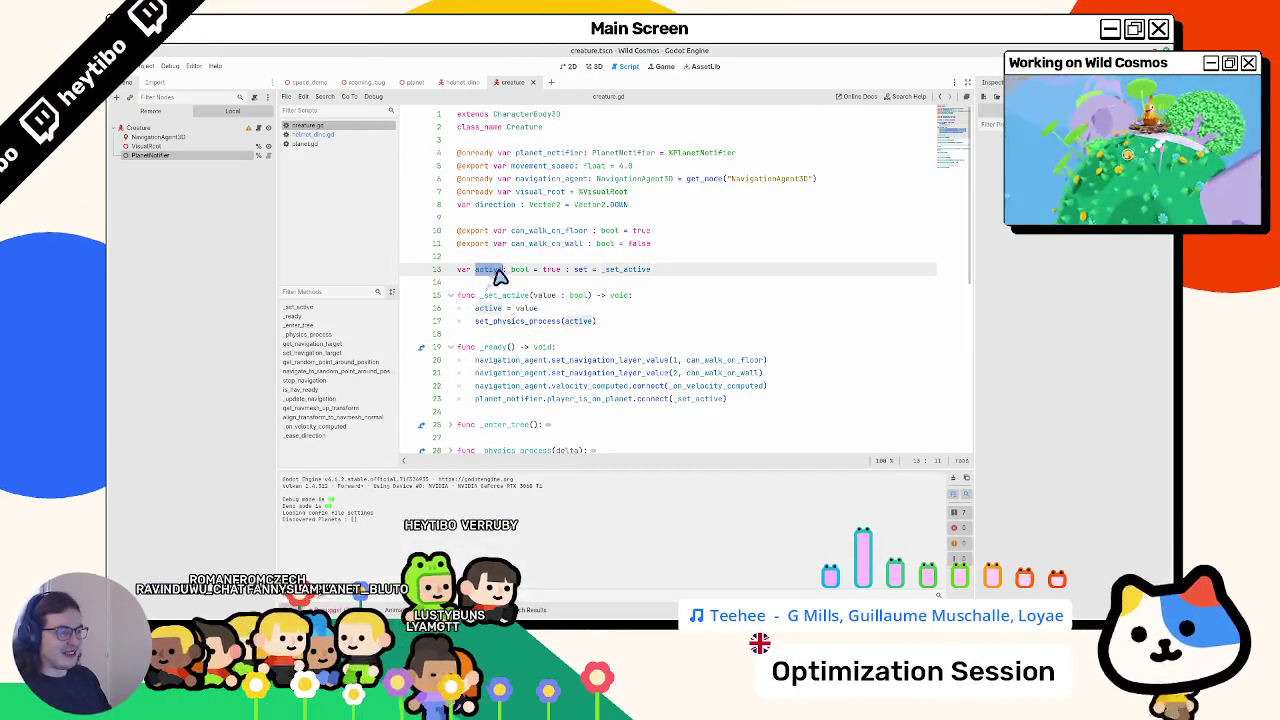
{"action": "double_click", "coordinate": [555, 270]}
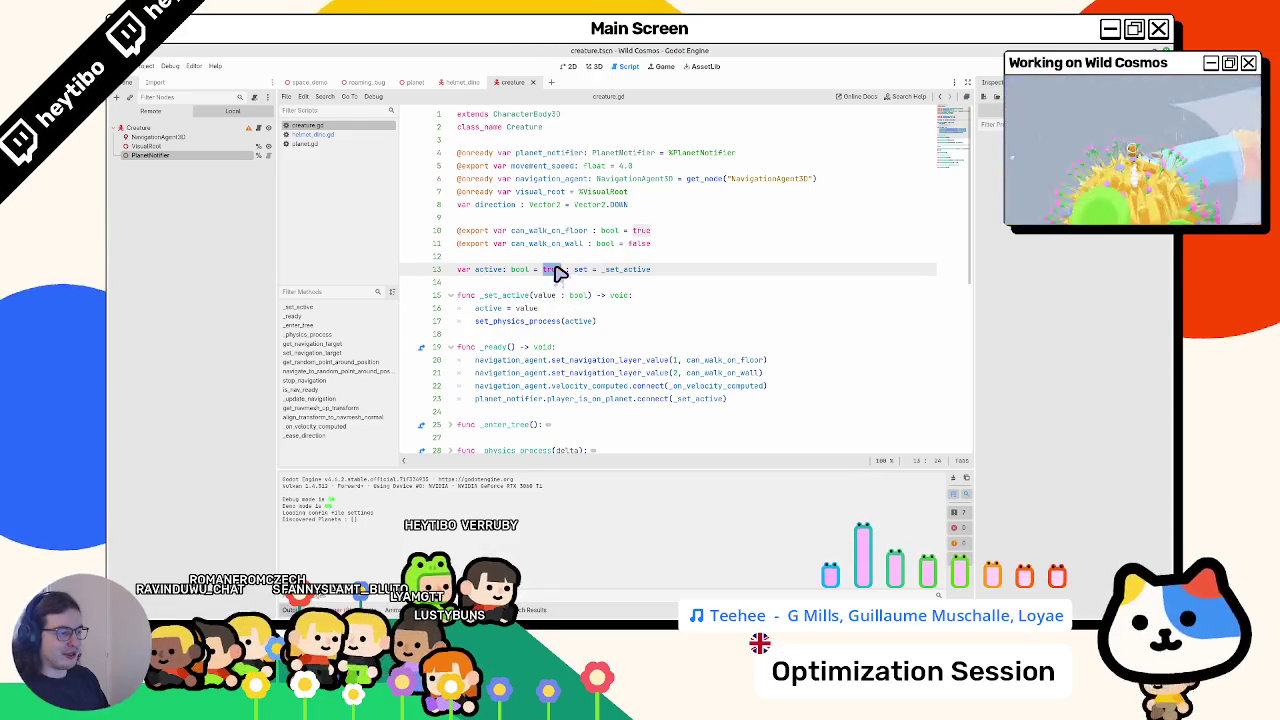
- Add _set_active(planet_notifier.active) on line 24 after the connect call and launch a playtest
{"action": "left_click", "coordinate": [510, 400]}
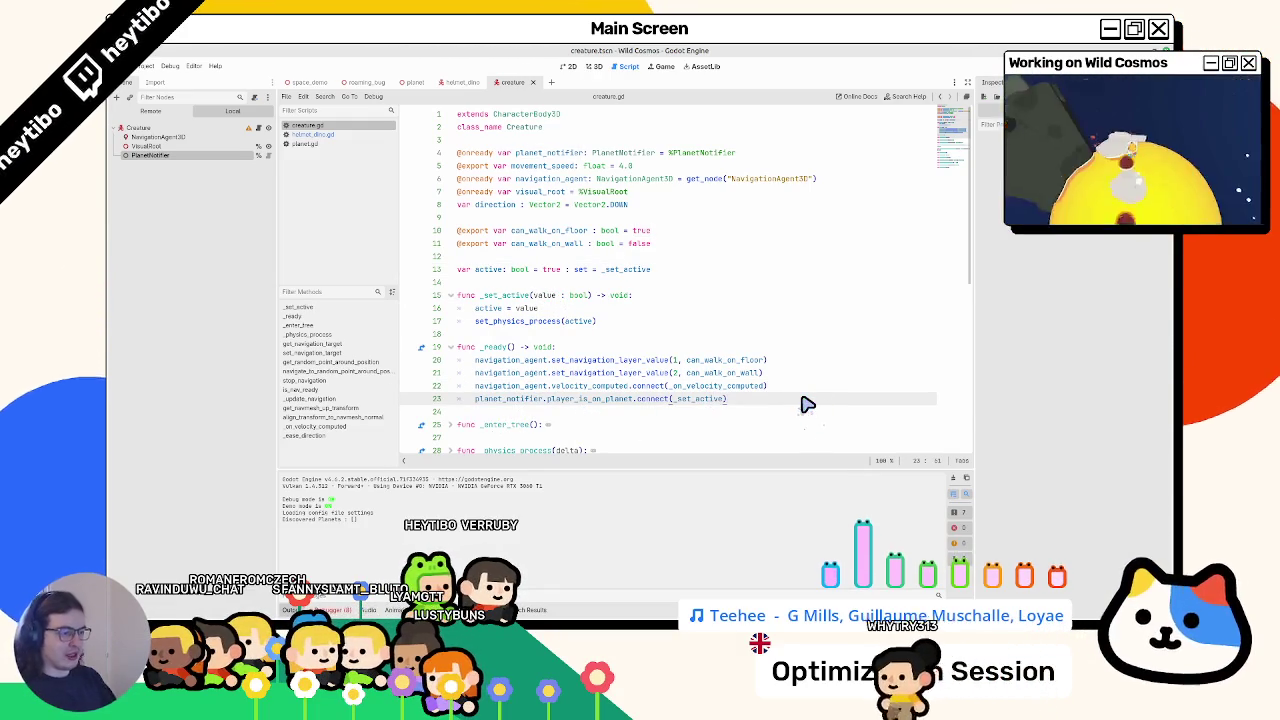
{"action": "key", "text": "Return"}
{"action": "type", "text": "set_act"}
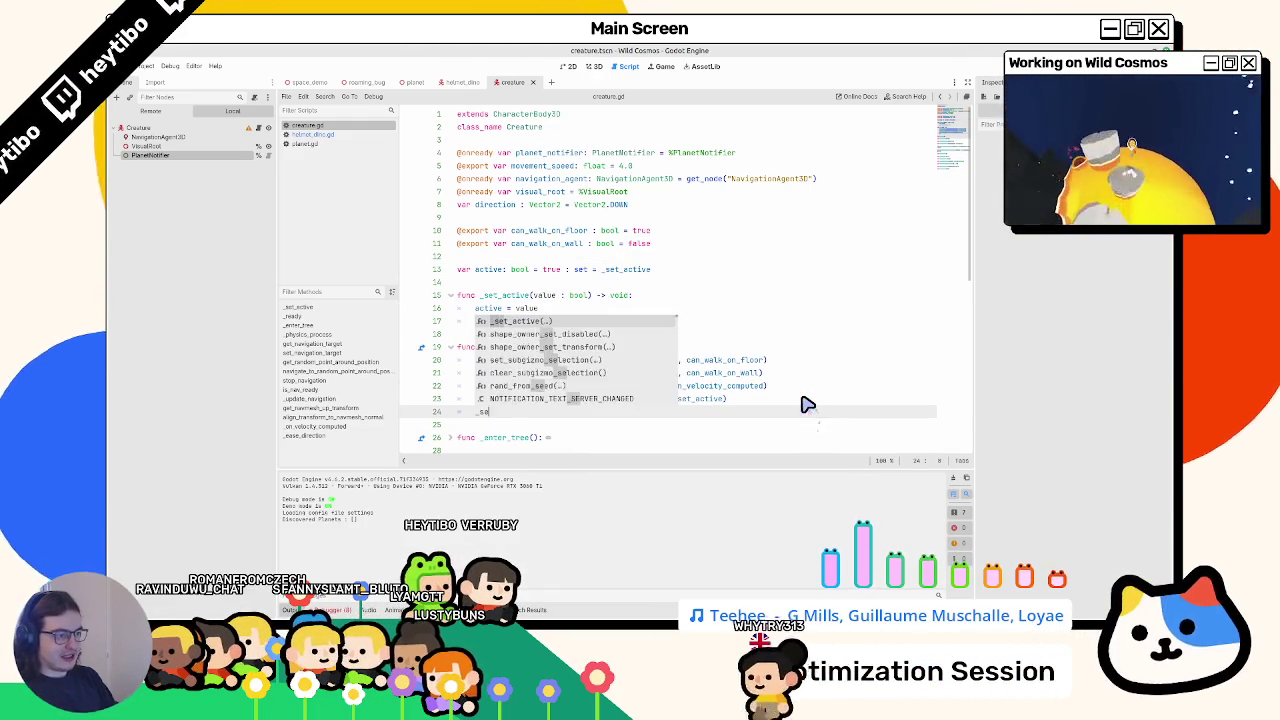
{"action": "key", "text": "Return"}
{"action": "type", "text": "planet_notifier."}
{"action": "type", "text": "act"}
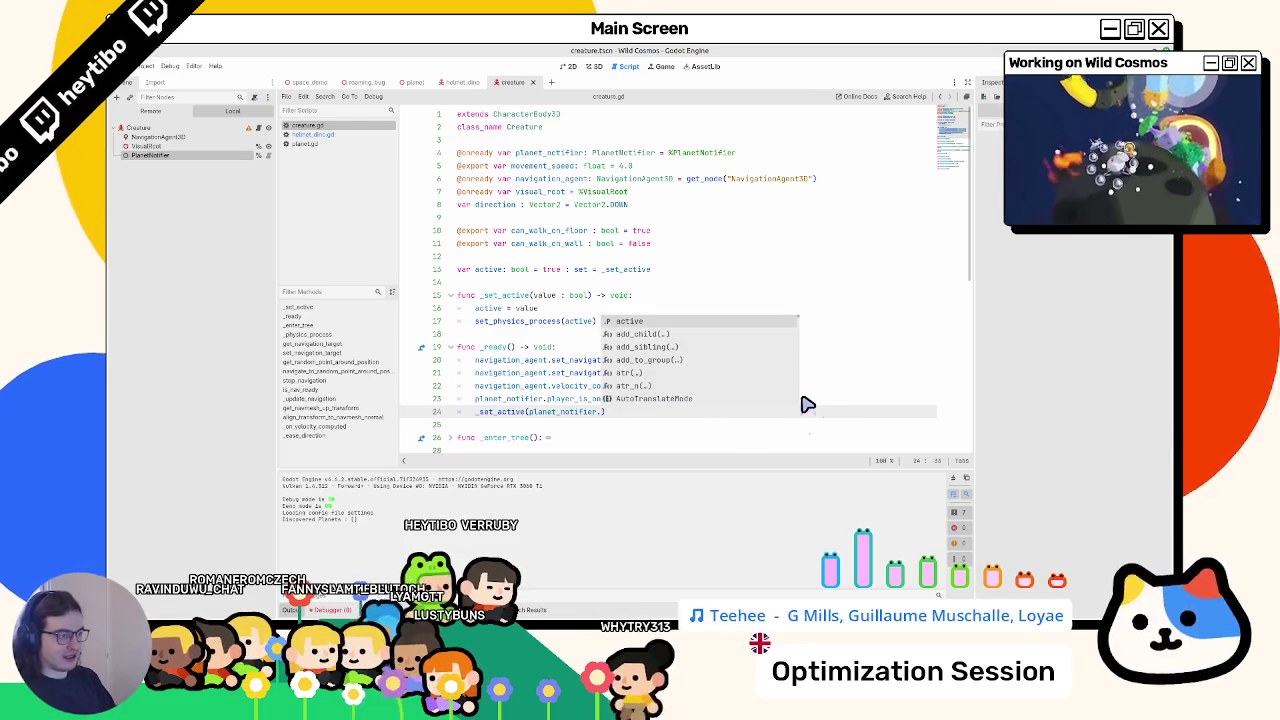
{"action": "key", "text": "Return"}
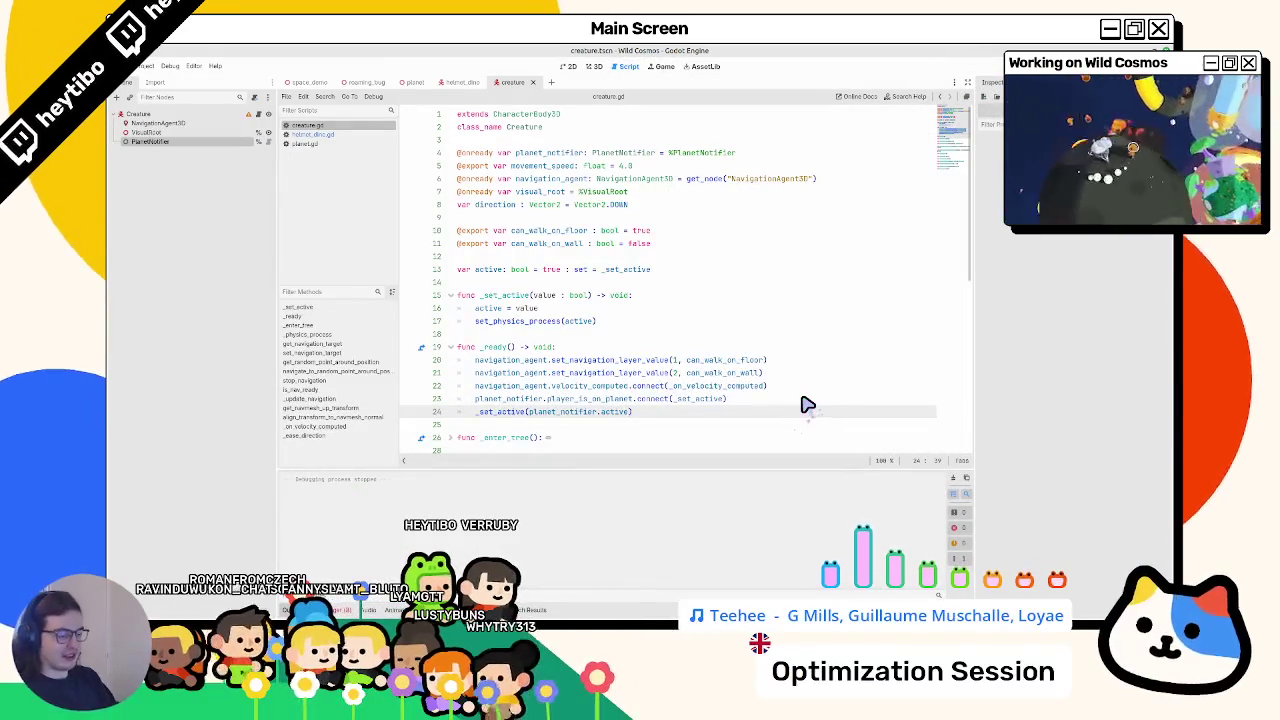
{"action": "key", "text": "ctrl+shift+F5"}
{"action": "key", "text": "Return"}
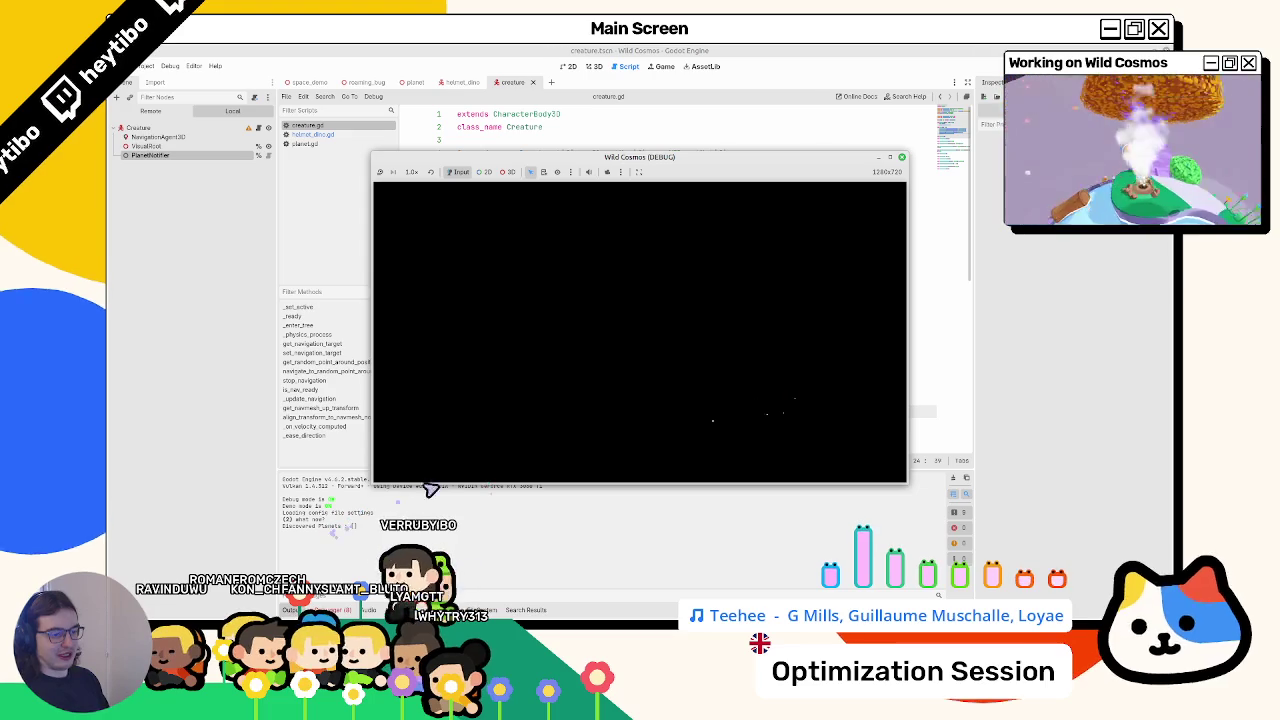
- Maximize the game, walk the character onto a leaf, and open then close the tool wheel
{"action": "left_click", "coordinate": [890, 157]}
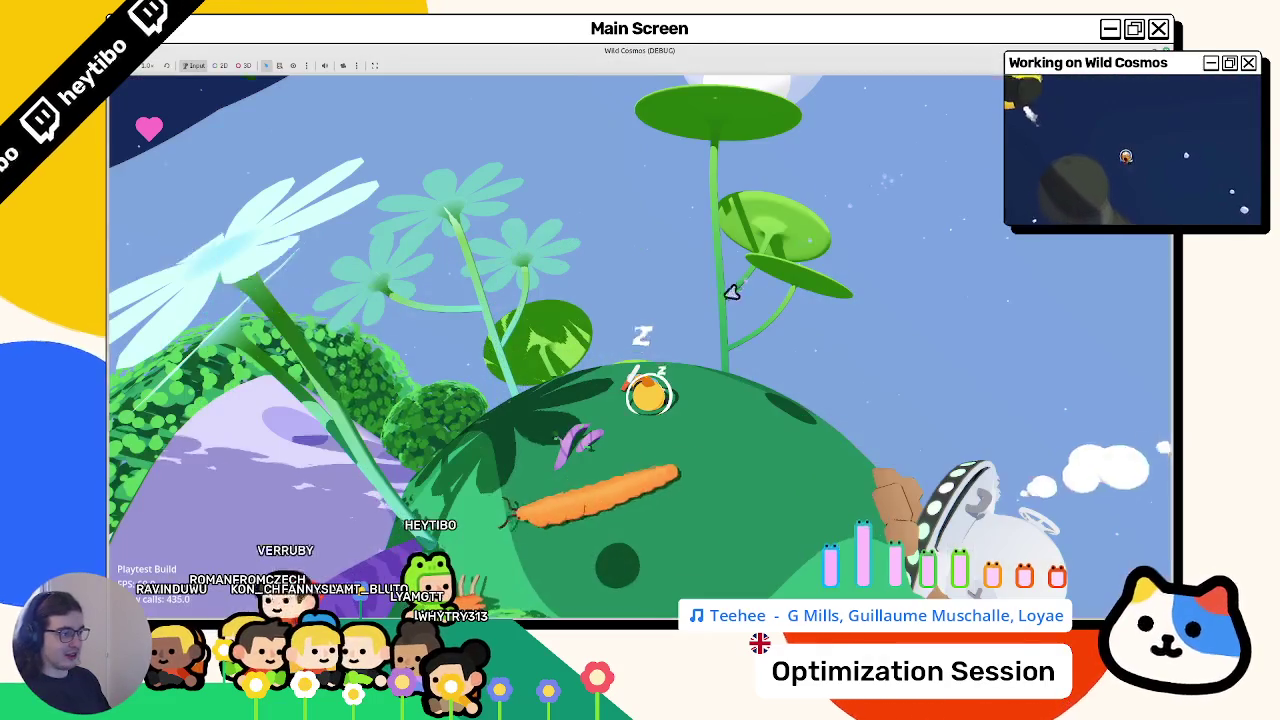
{"action": "key", "text": "w"}
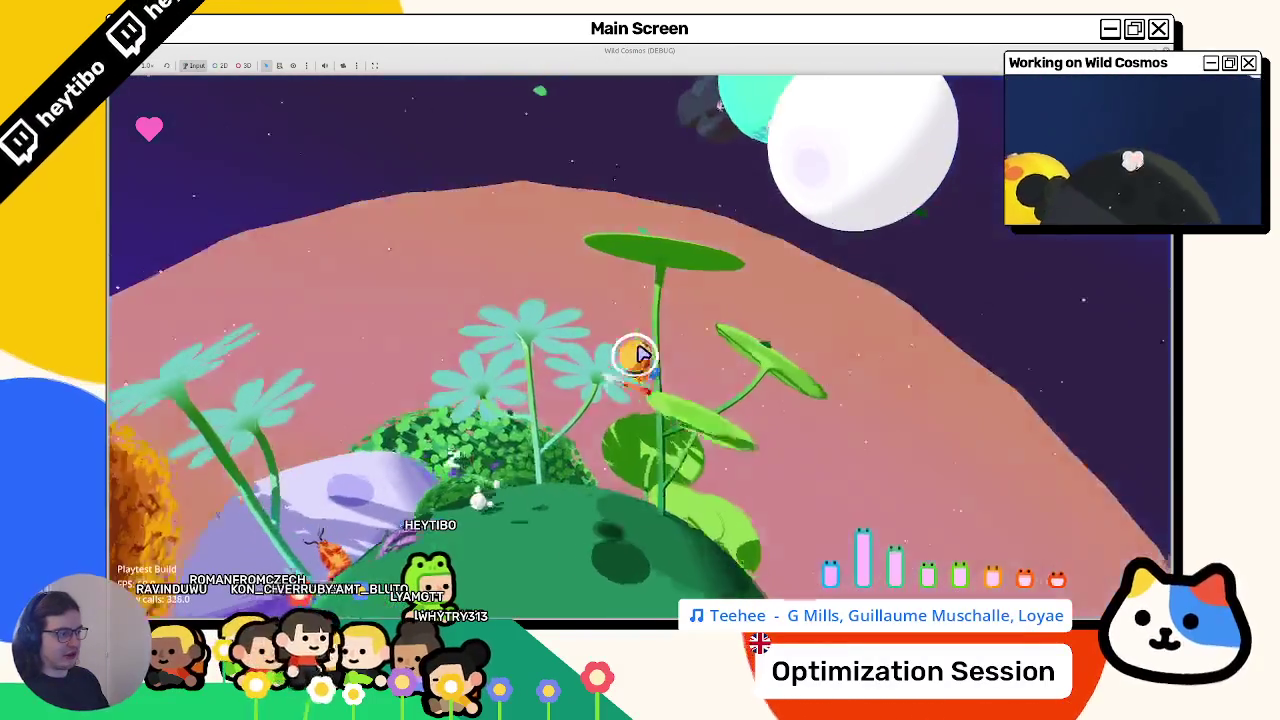
{"action": "key", "text": "w"}
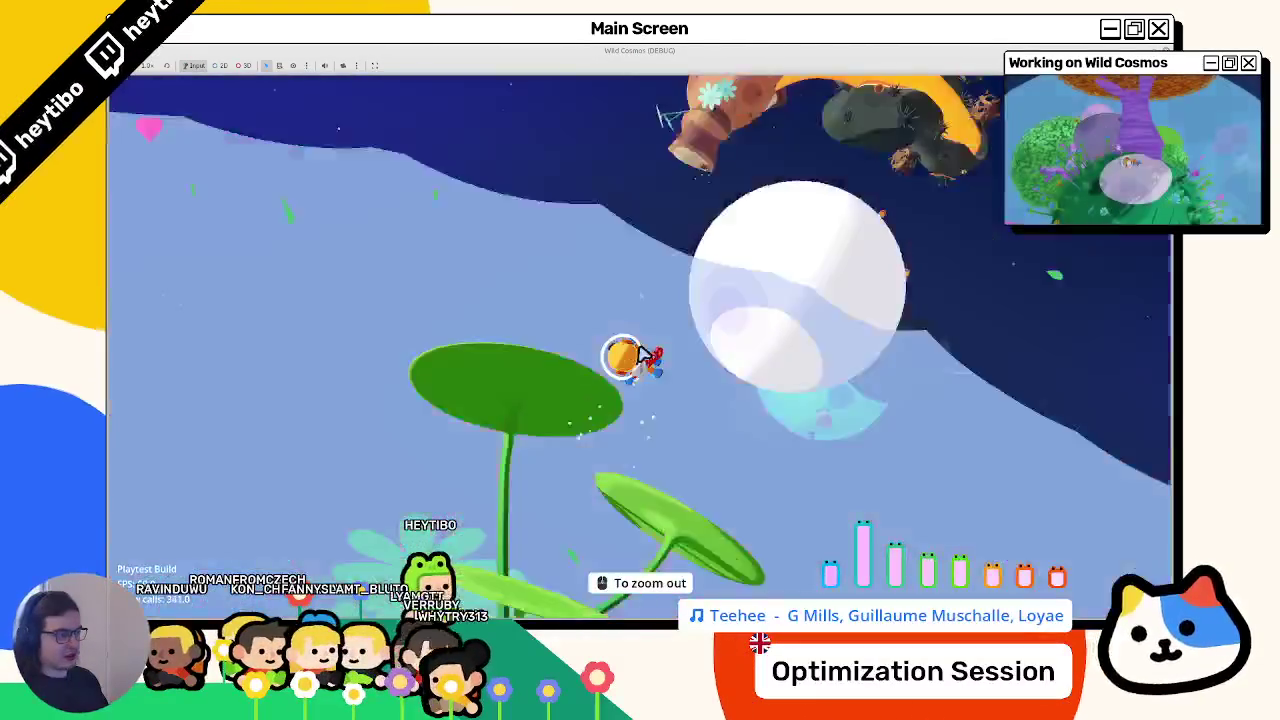
{"action": "key", "text": "Tab"}
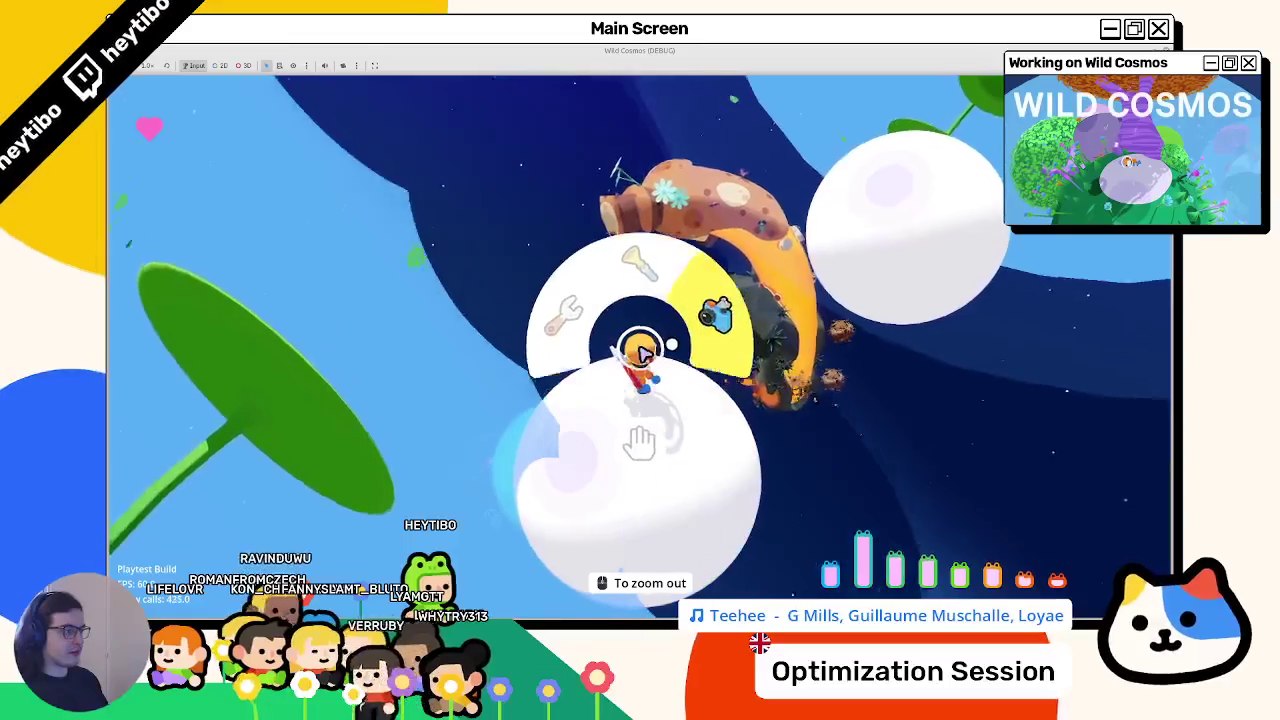
{"action": "key", "text": "Tab"}
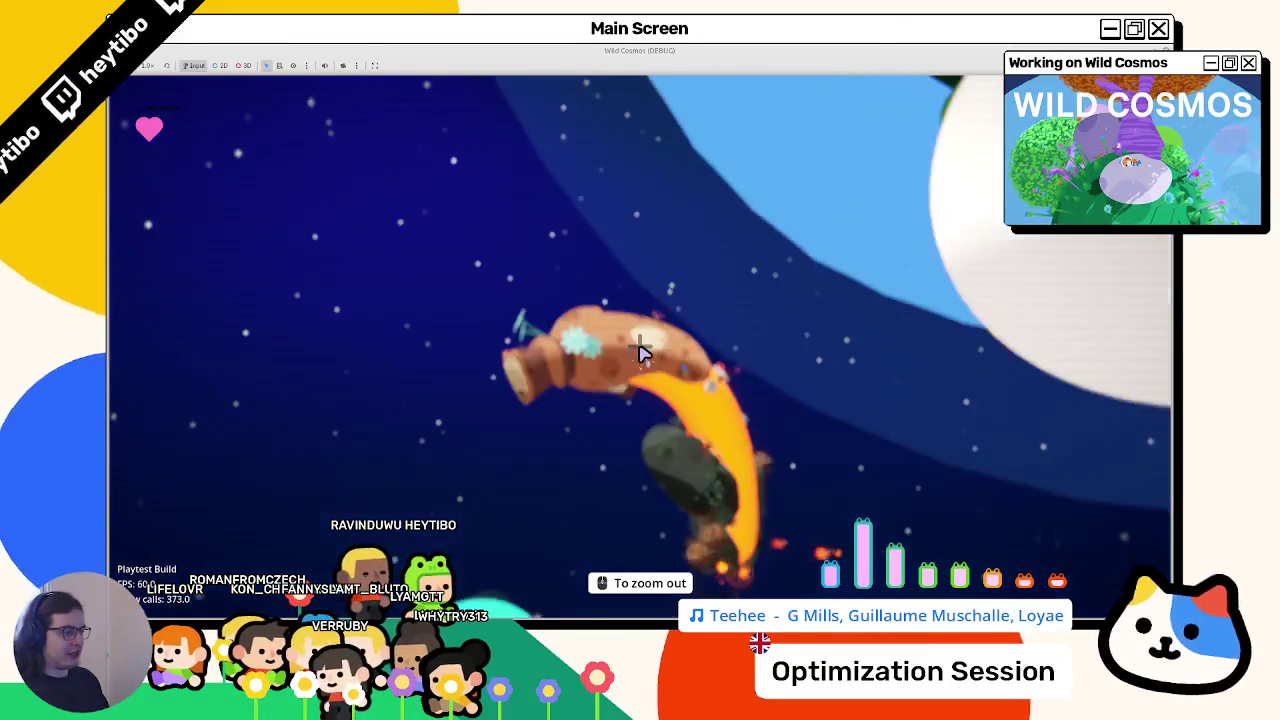
{"action": "scroll", "coordinate": [642, 355], "scroll_direction": "down", "scroll_amount": 2}
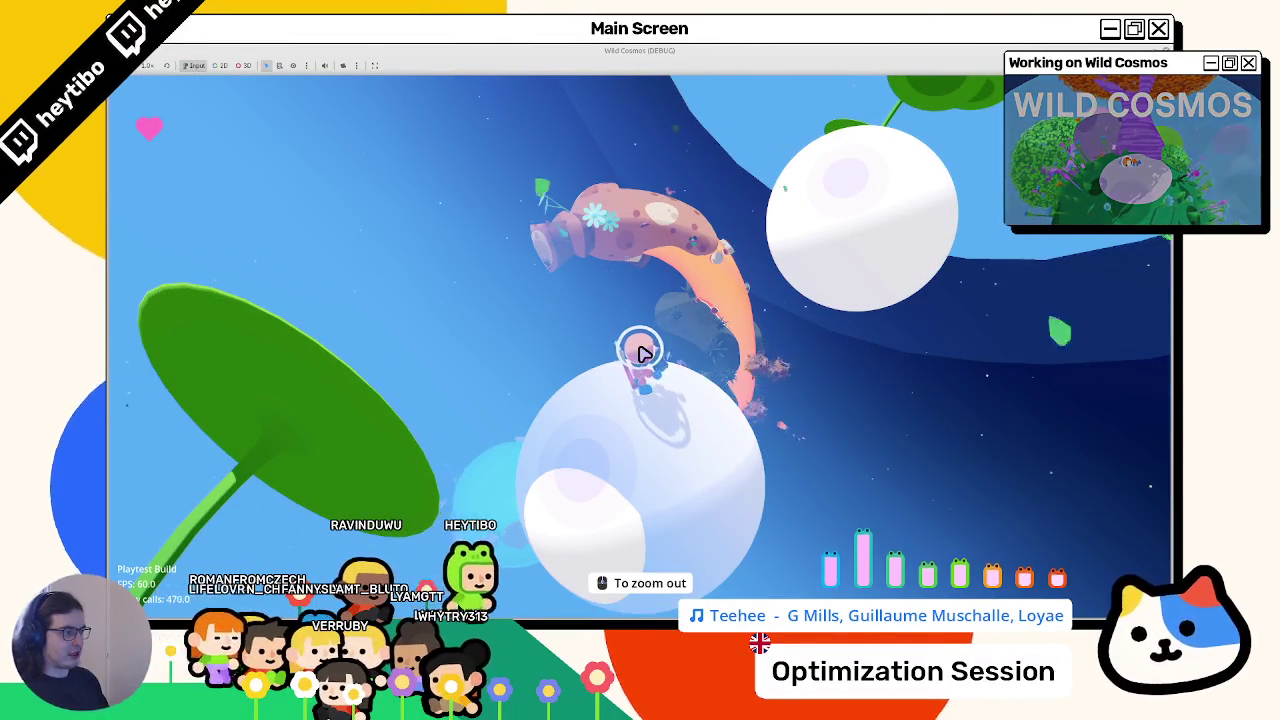
- Walk the character across the planet past the red leaf, bear and nest, then return to the editor
{"action": "key", "text": "w"}
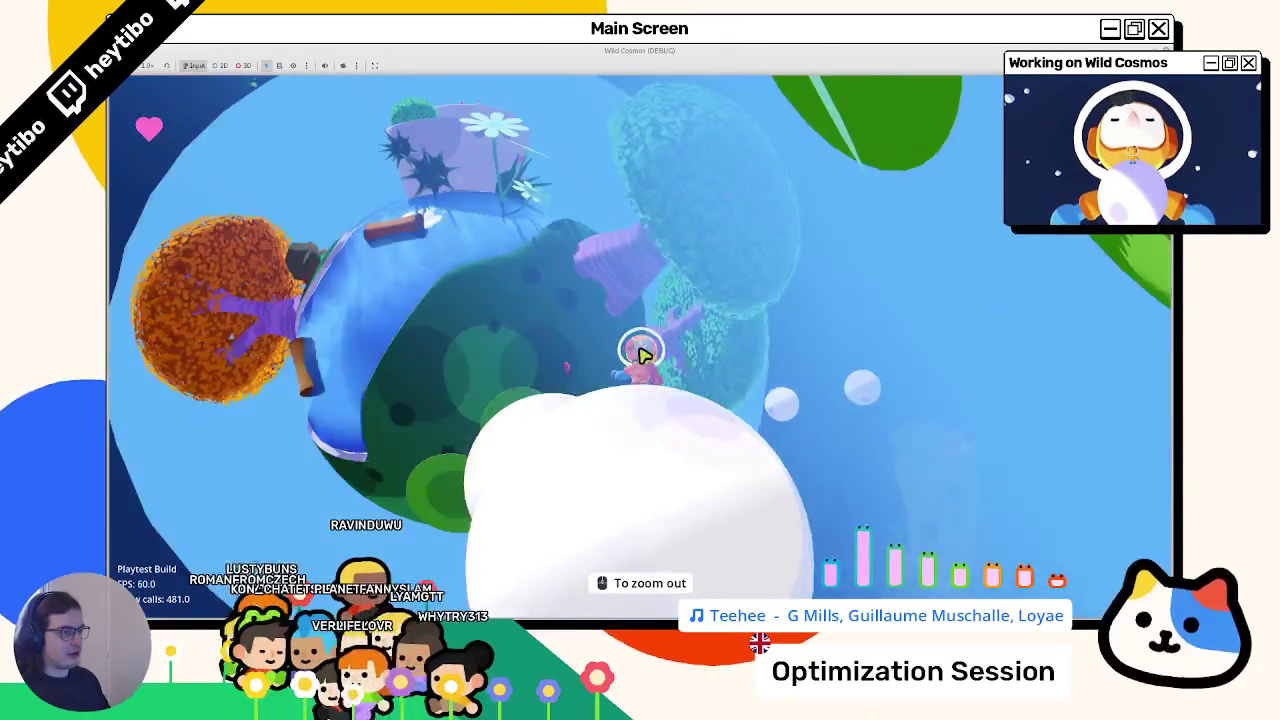
{"action": "scroll", "coordinate": [641, 354], "scroll_direction": "down", "scroll_amount": 2}
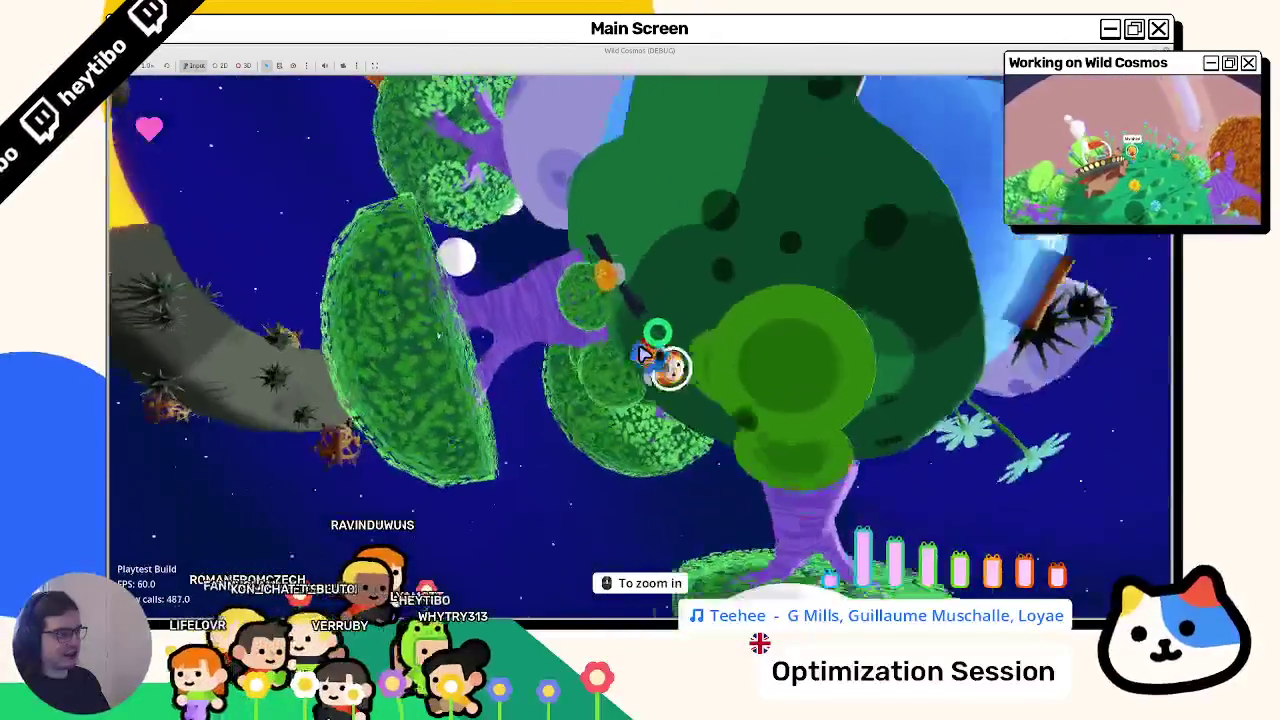
{"action": "key", "text": "w"}
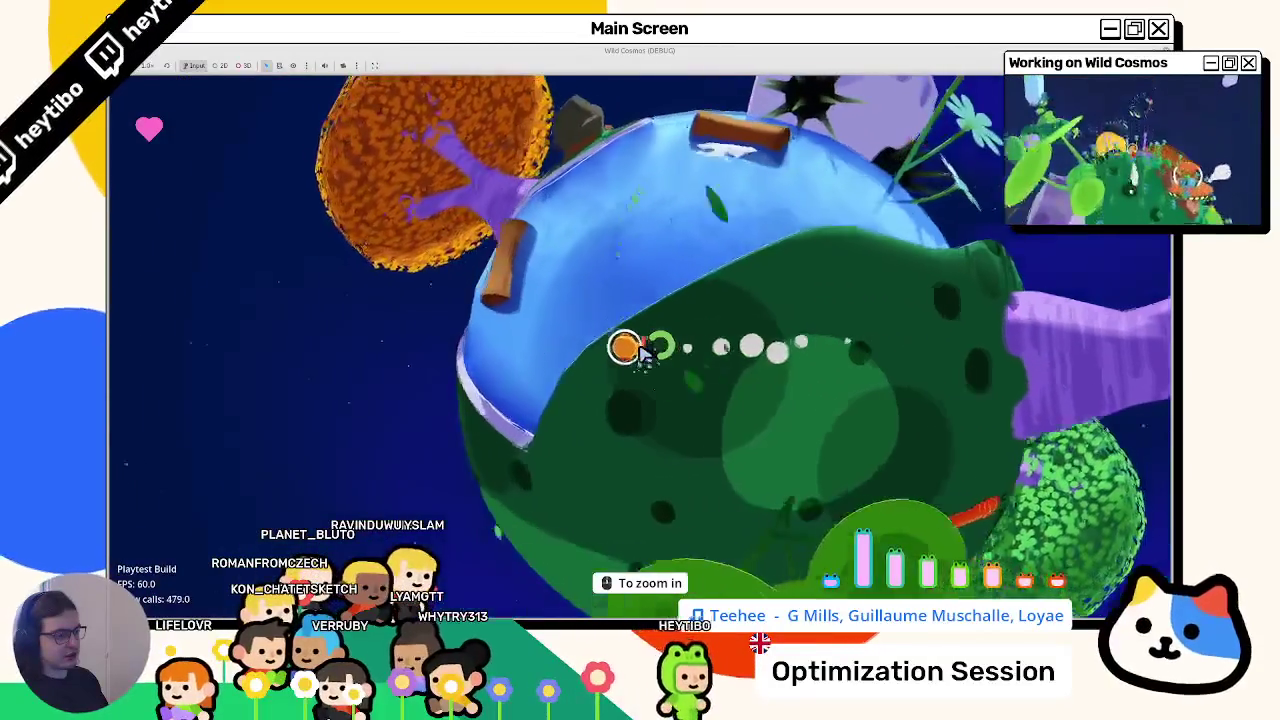
{"action": "key", "text": "w"}
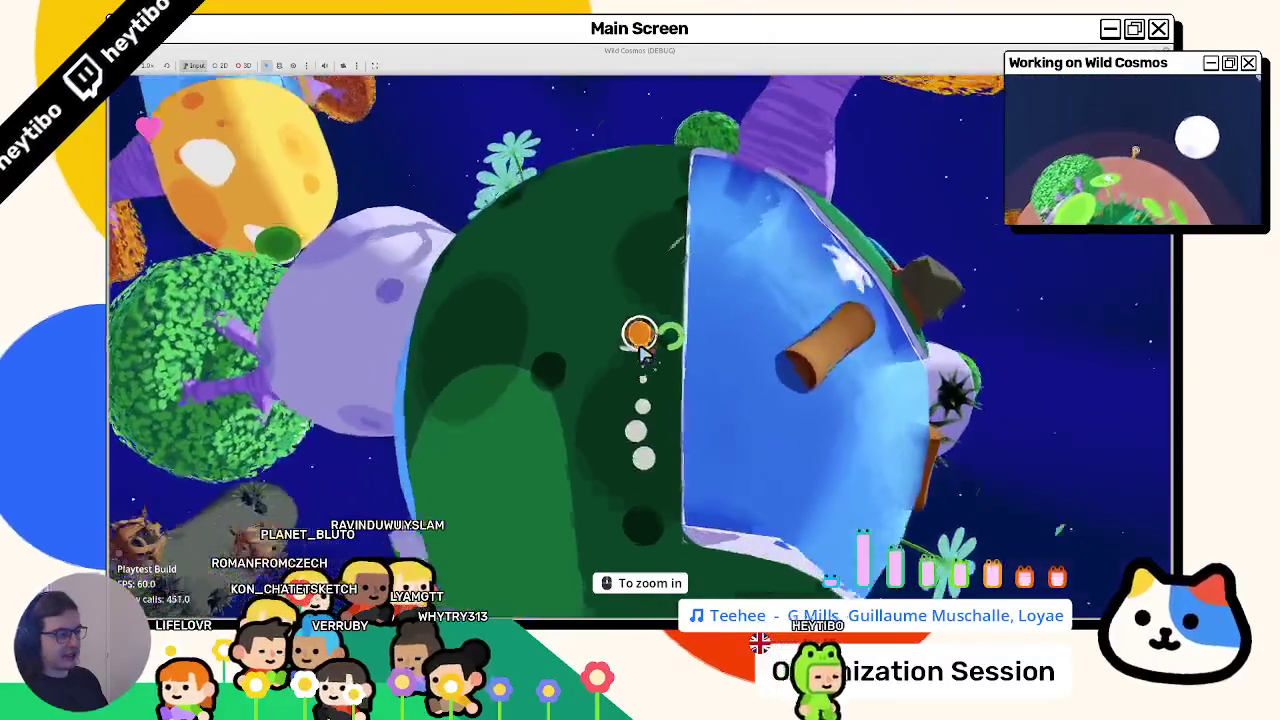
{"action": "key", "text": "w"}
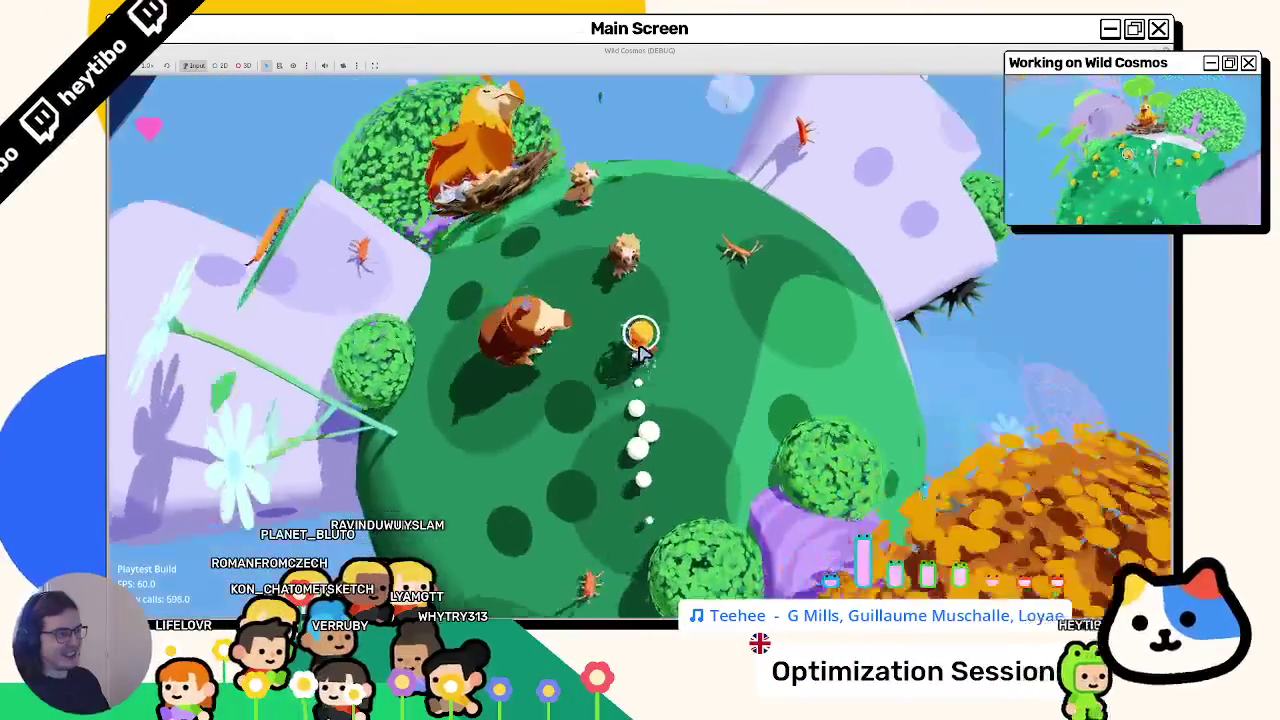
{"action": "key", "text": "w"}
{"action": "key", "text": "w"}
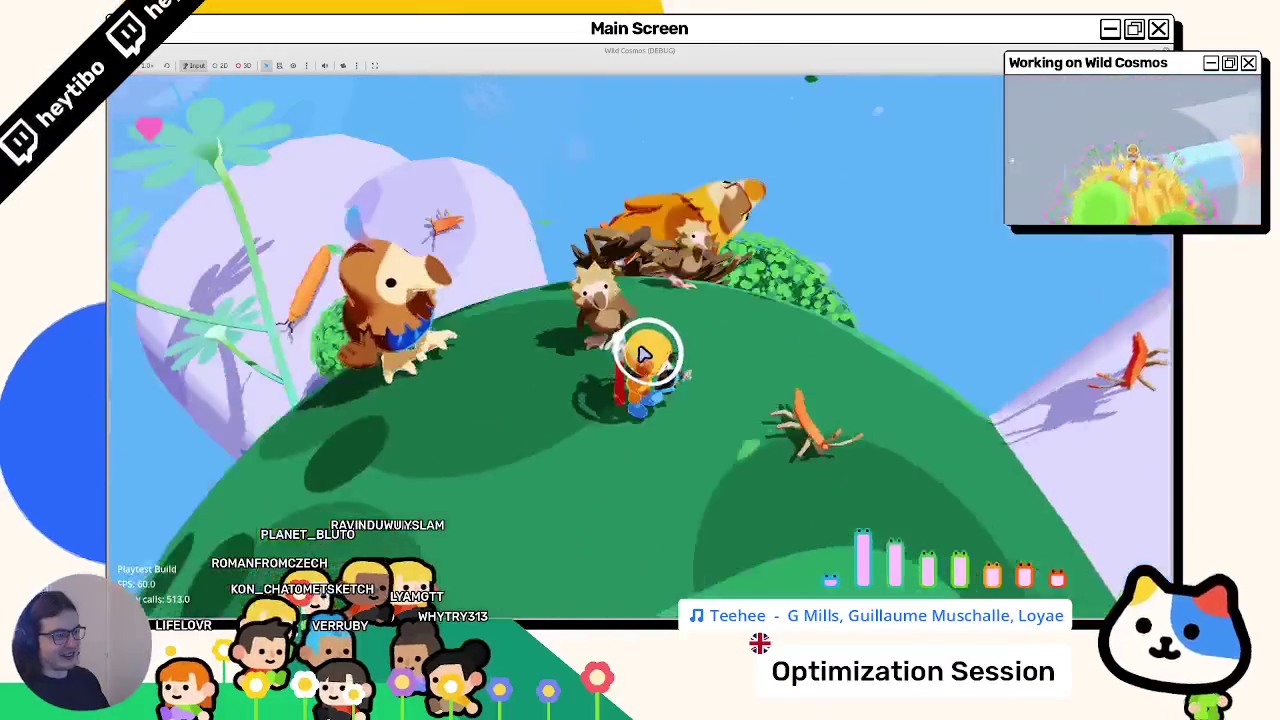
{"action": "key", "text": "w"}
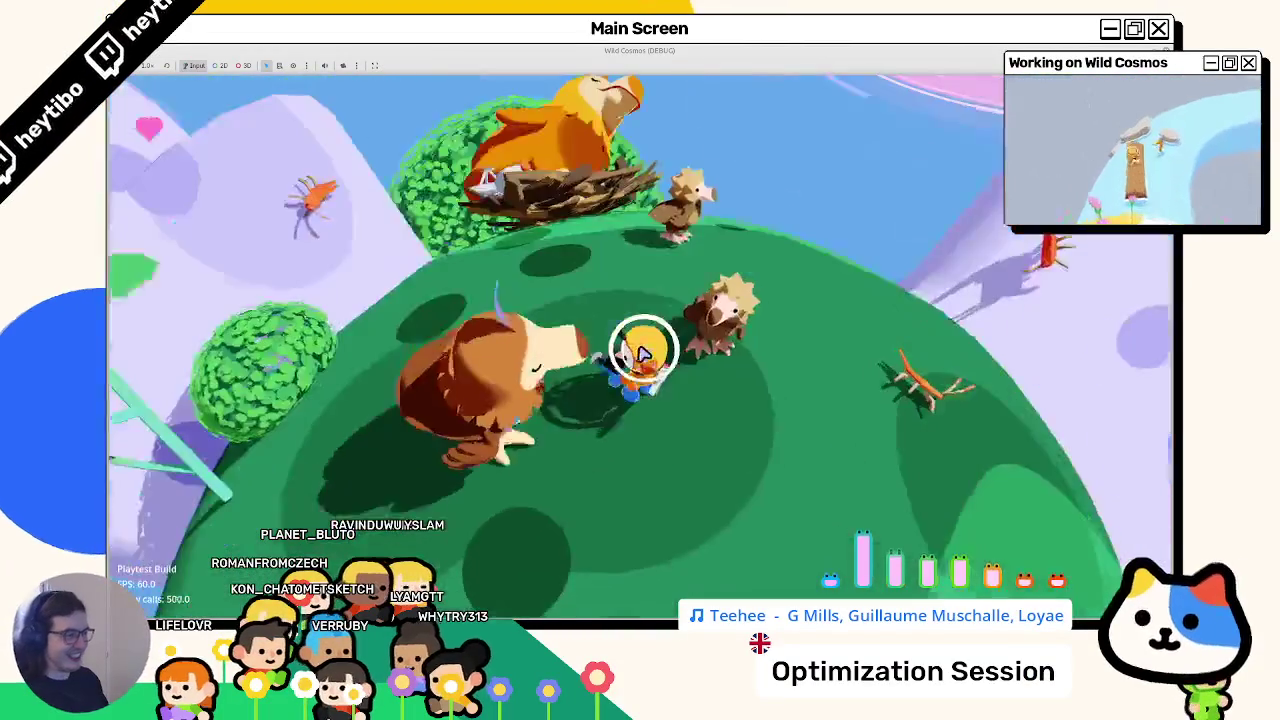
{"action": "key", "text": "w"}
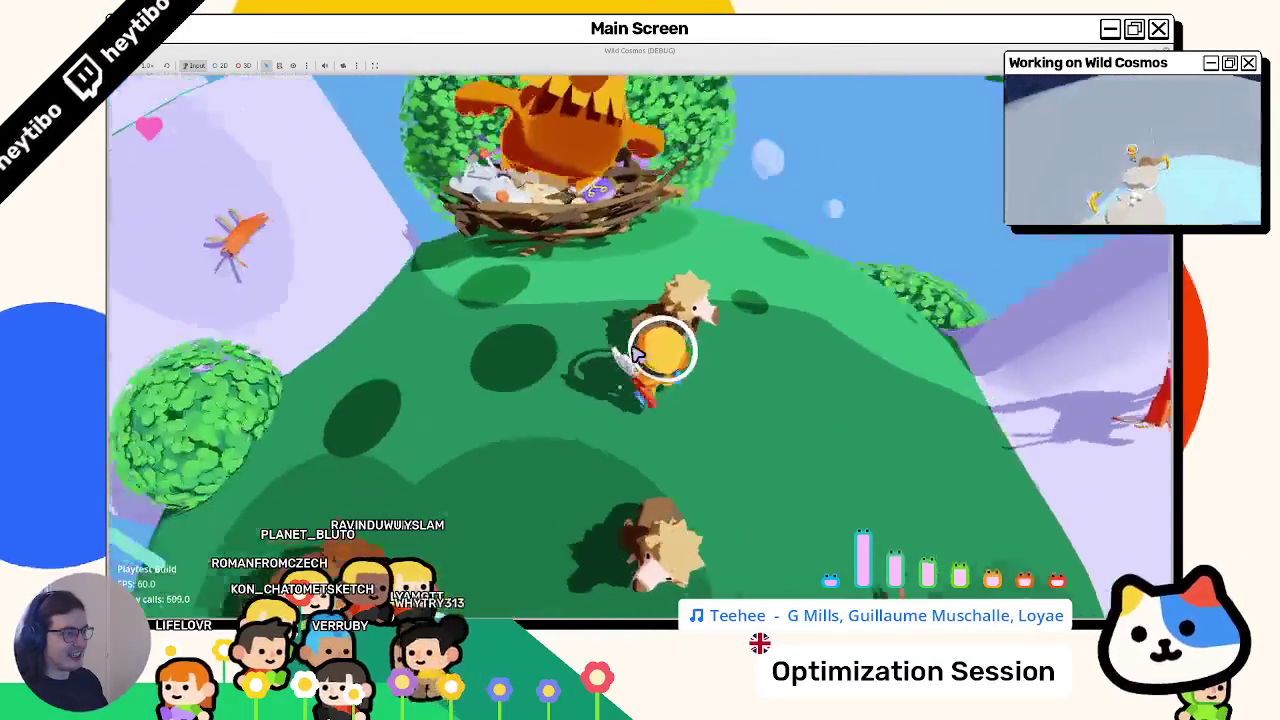
{"action": "key", "text": "w"}
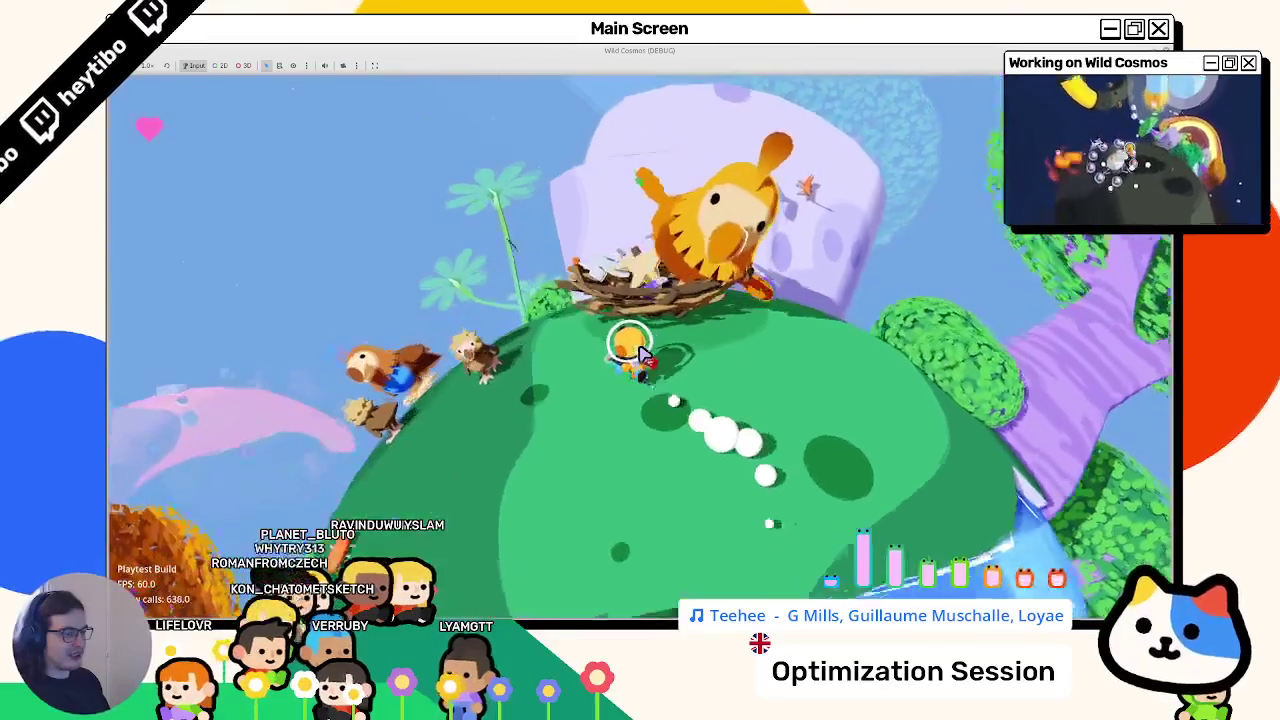
{"action": "key", "text": "w"}
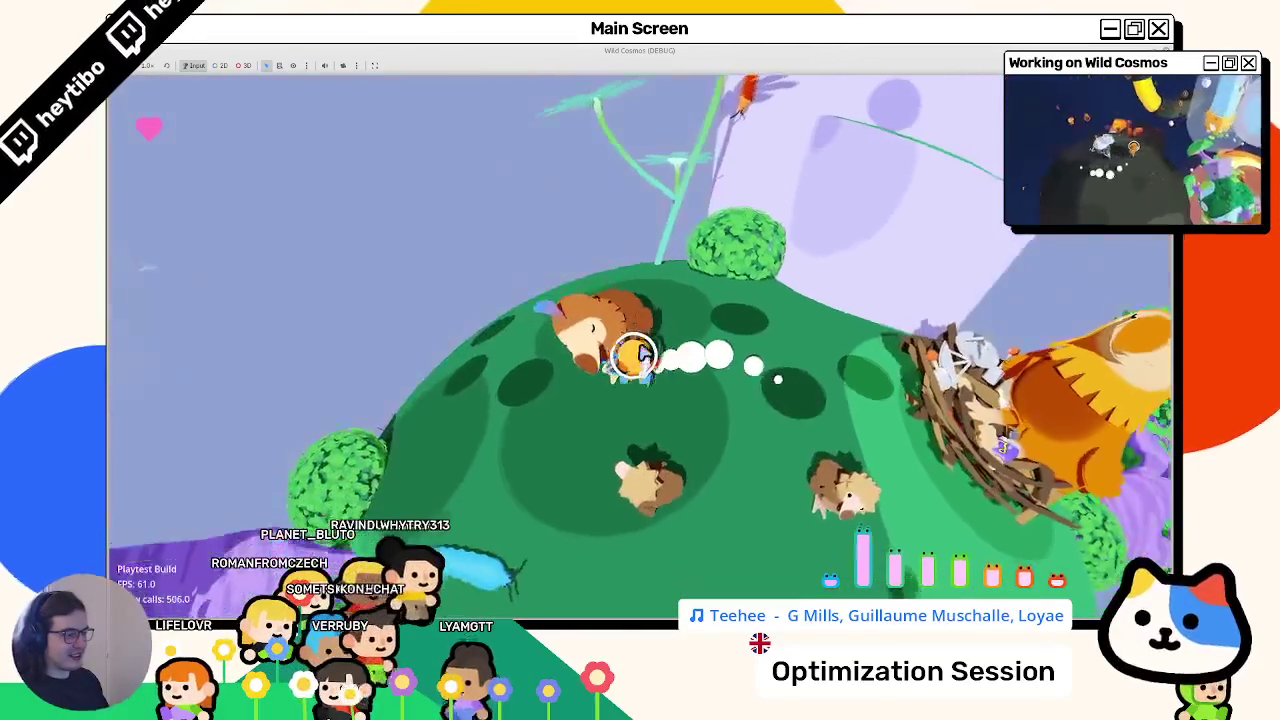
{"action": "key", "text": "alt+Tab"}
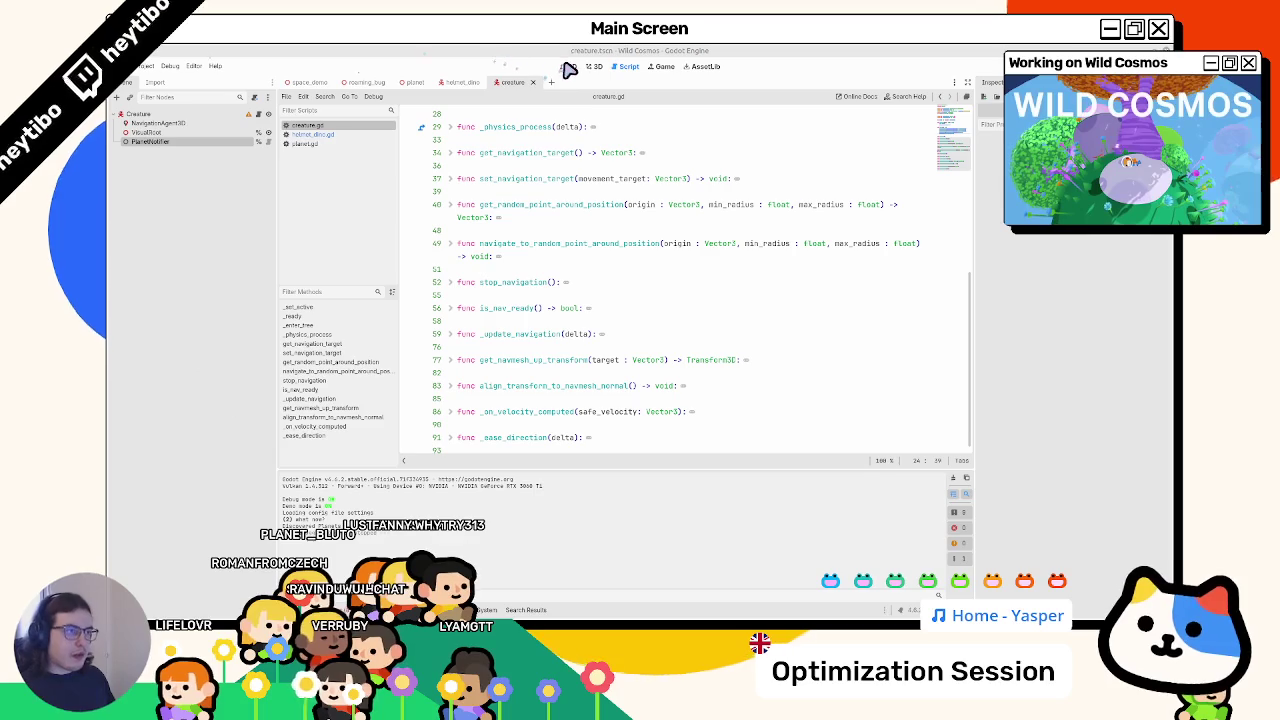
- Show helmet_dino in the 3D editor, then switch to the space_demo scene tab
{"action": "left_click", "coordinate": [474, 81]}
{"action": "left_click", "coordinate": [591, 67]}
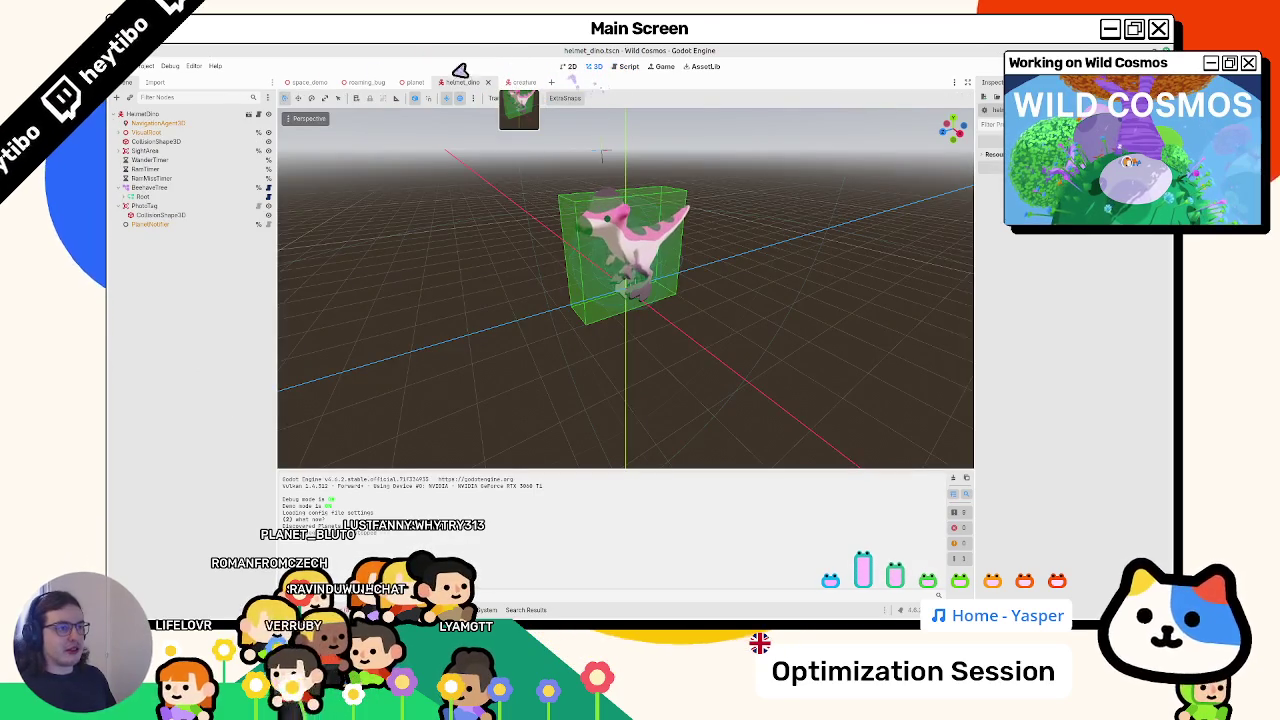
{"action": "left_click", "coordinate": [412, 81]}
{"action": "left_click", "coordinate": [305, 81]}
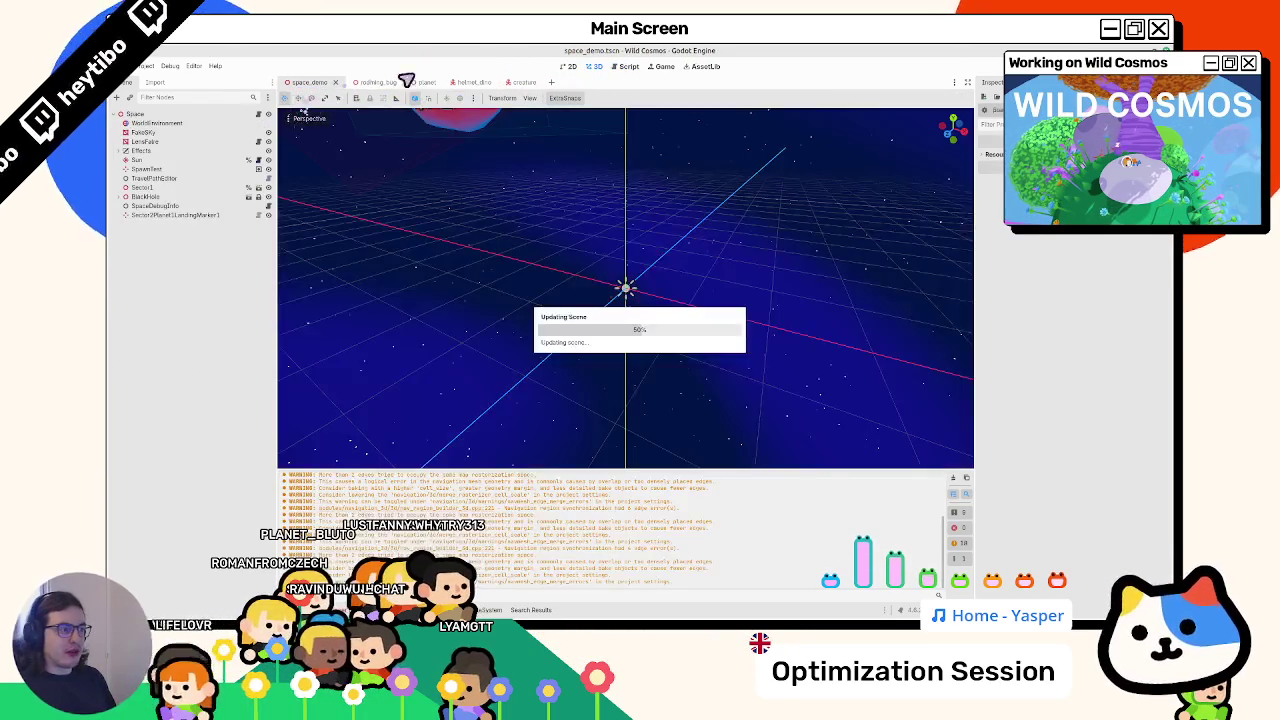
- Select SpawnTest and zoom and orbit the view around the cyan planet and its character
{"action": "left_click", "coordinate": [168, 172]}
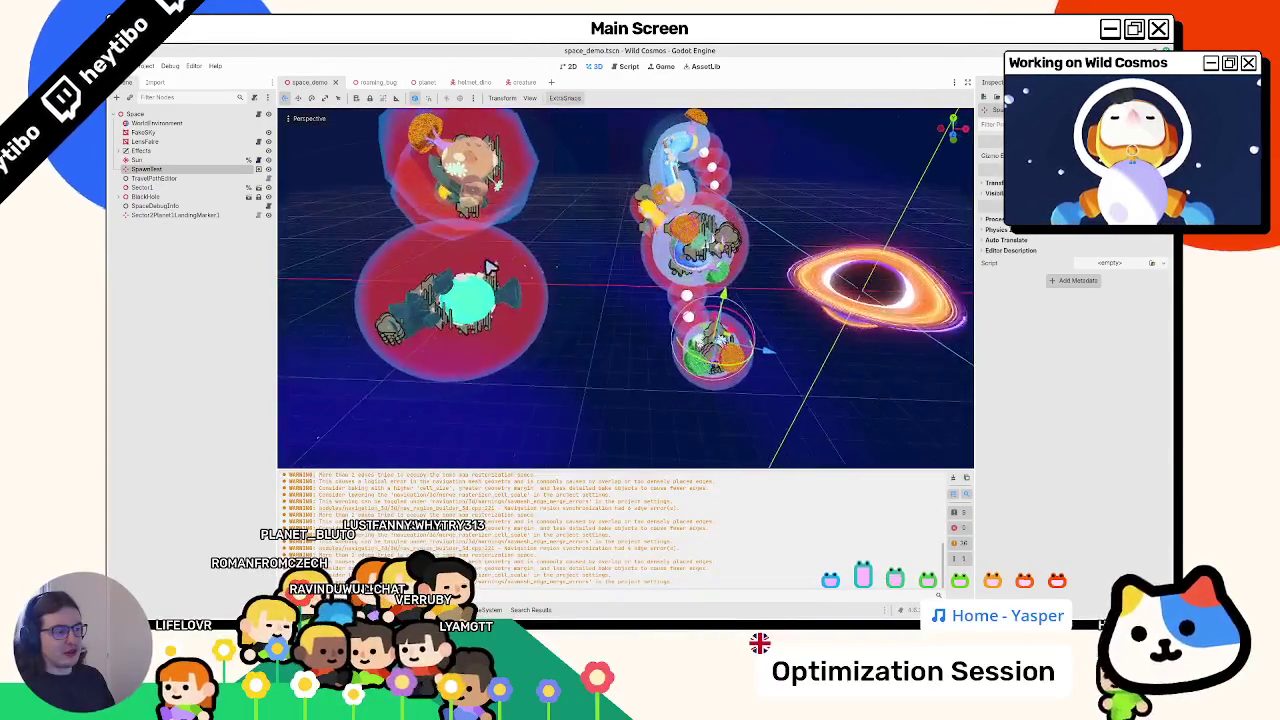
{"action": "scroll", "coordinate": [490, 268], "scroll_direction": "up", "scroll_amount": 6}
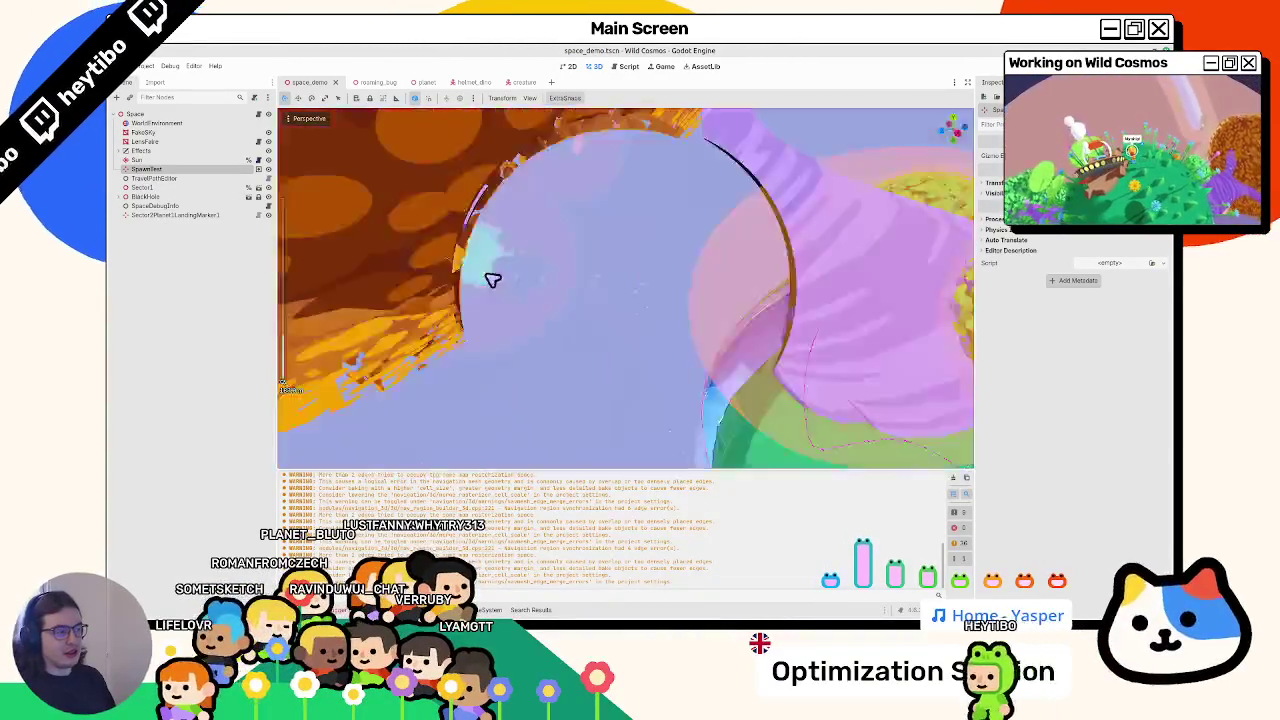
{"action": "scroll", "coordinate": [492, 279], "scroll_direction": "down", "scroll_amount": 5}
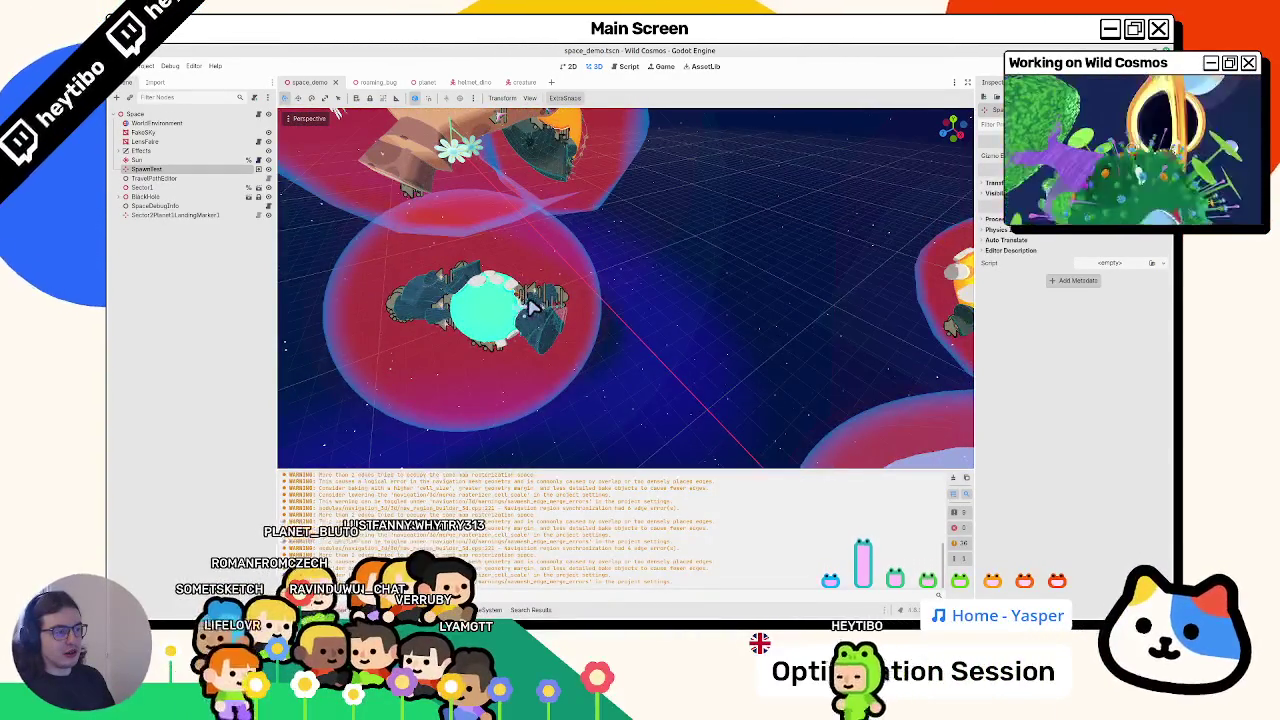
{"action": "scroll", "coordinate": [530, 305], "scroll_direction": "up", "scroll_amount": 5}
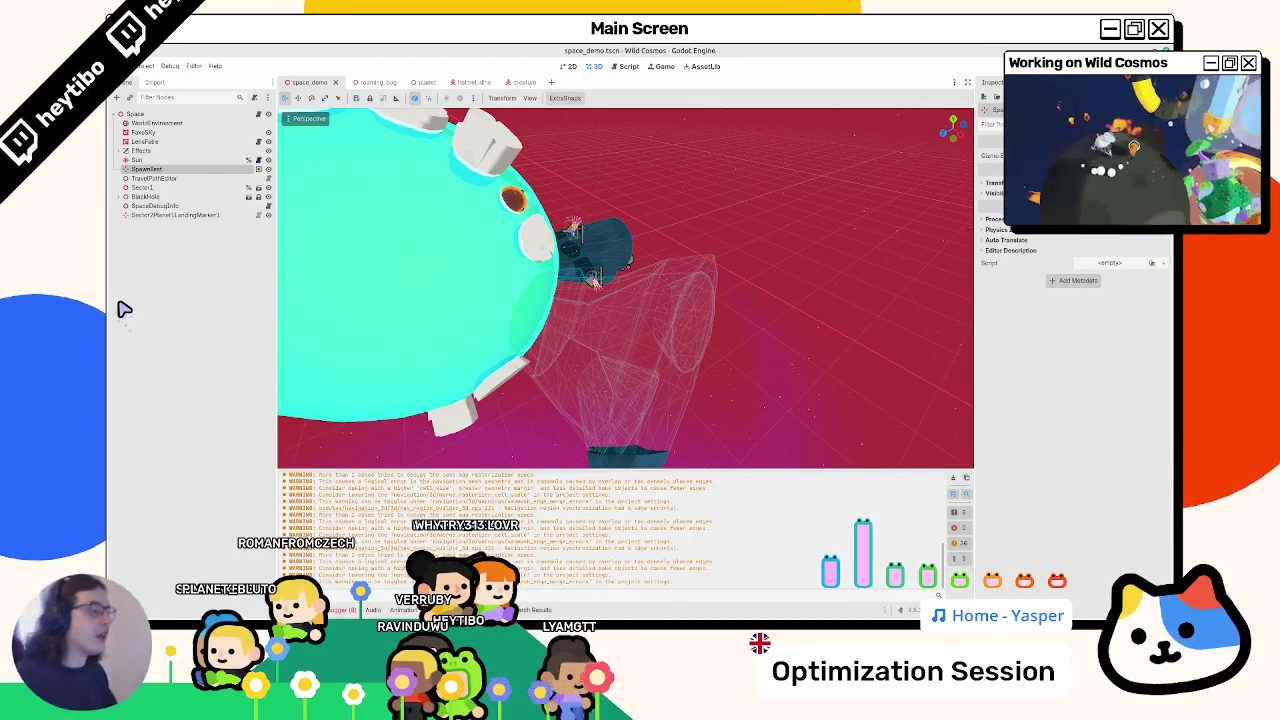
{"action": "scroll", "coordinate": [625, 288], "scroll_direction": "down", "scroll_amount": 5}
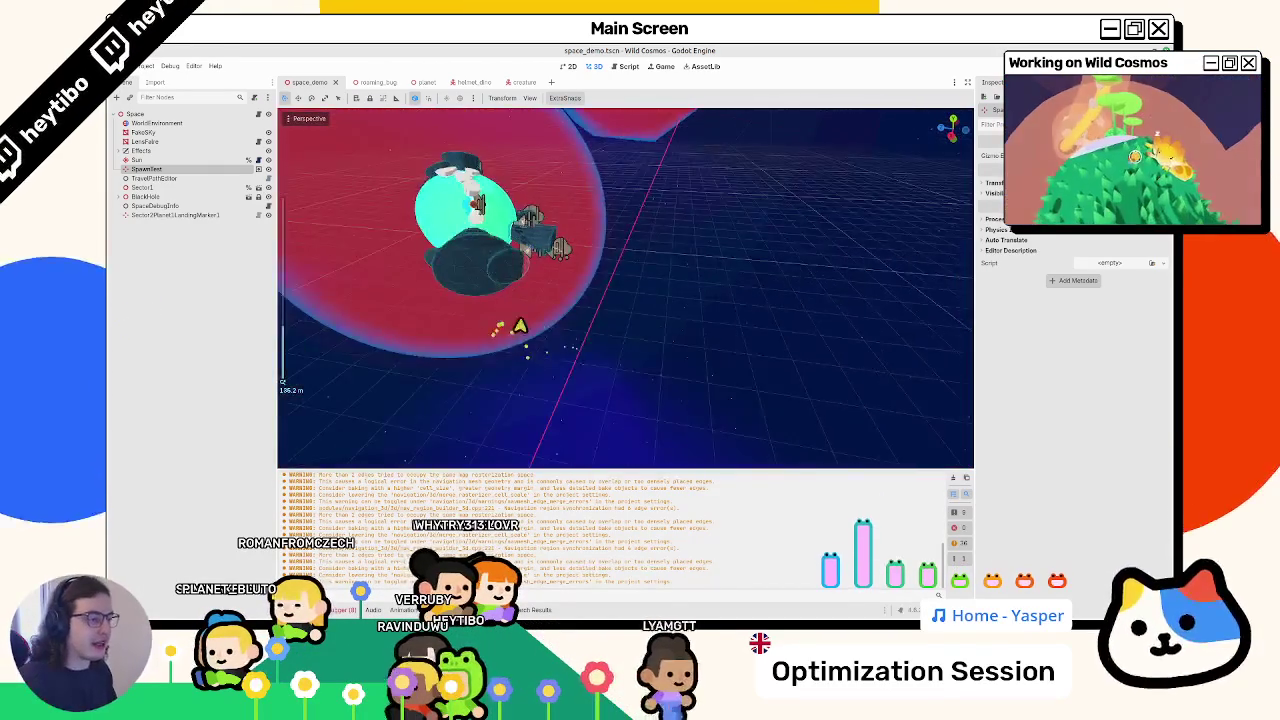
{"action": "scroll", "coordinate": [520, 325], "scroll_direction": "up", "scroll_amount": 5}
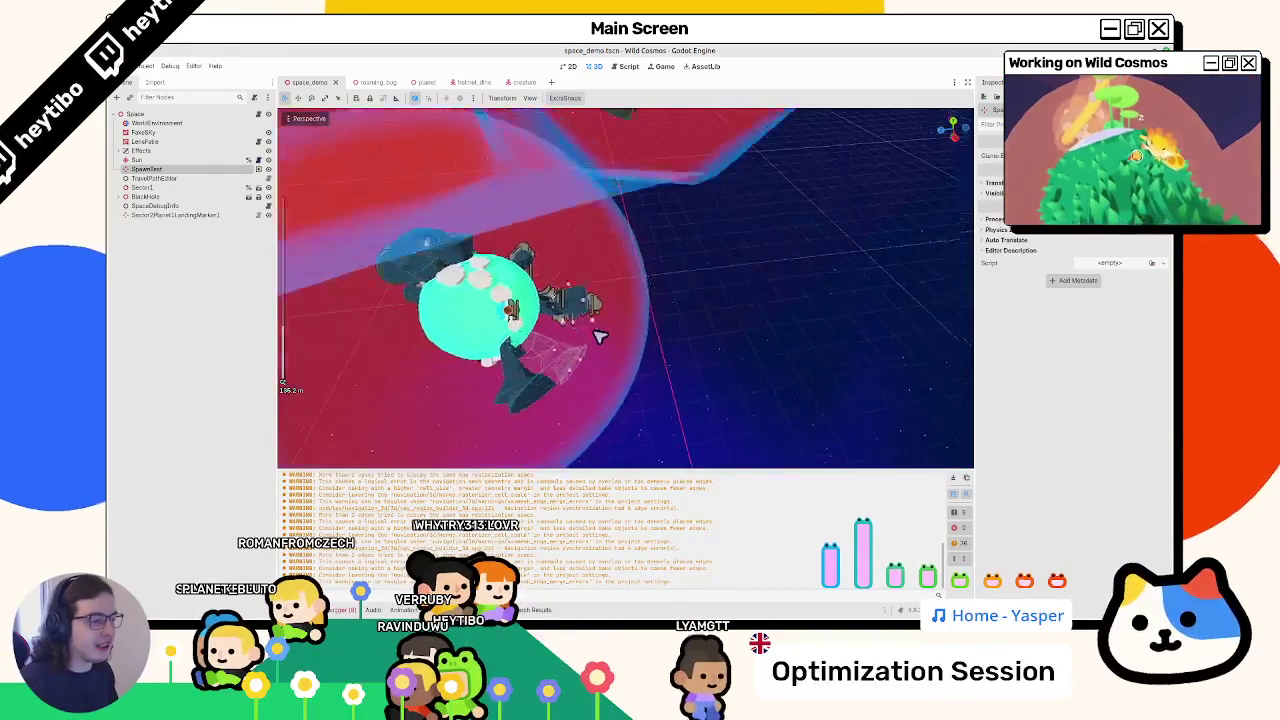
{"action": "mouse_move", "coordinate": [568, 403]}
{"action": "left_mouse_down"}
{"action": "mouse_move", "coordinate": [597, 266]}
{"action": "mouse_move", "coordinate": [531, 294]}
{"action": "mouse_move", "coordinate": [557, 313]}
{"action": "mouse_move", "coordinate": [515, 360]}
{"action": "mouse_move", "coordinate": [571, 329]}
{"action": "mouse_move", "coordinate": [620, 340]}
{"action": "mouse_move", "coordinate": [514, 280]}
{"action": "mouse_move", "coordinate": [600, 357]}
{"action": "mouse_move", "coordinate": [680, 300]}
{"action": "mouse_move", "coordinate": [700, 318]}
{"action": "mouse_move", "coordinate": [688, 286]}
{"action": "mouse_move", "coordinate": [706, 306]}
{"action": "mouse_move", "coordinate": [683, 317]}
{"action": "mouse_move", "coordinate": [666, 355]}
{"action": "left_mouse_up"}
{"action": "scroll", "coordinate": [637, 356], "scroll_direction": "up", "scroll_amount": 2}
{"action": "mouse_move", "coordinate": [655, 288]}
{"action": "left_mouse_down"}
{"action": "mouse_move", "coordinate": [591, 286]}
{"action": "mouse_move", "coordinate": [820, 262]}
{"action": "left_mouse_up"}
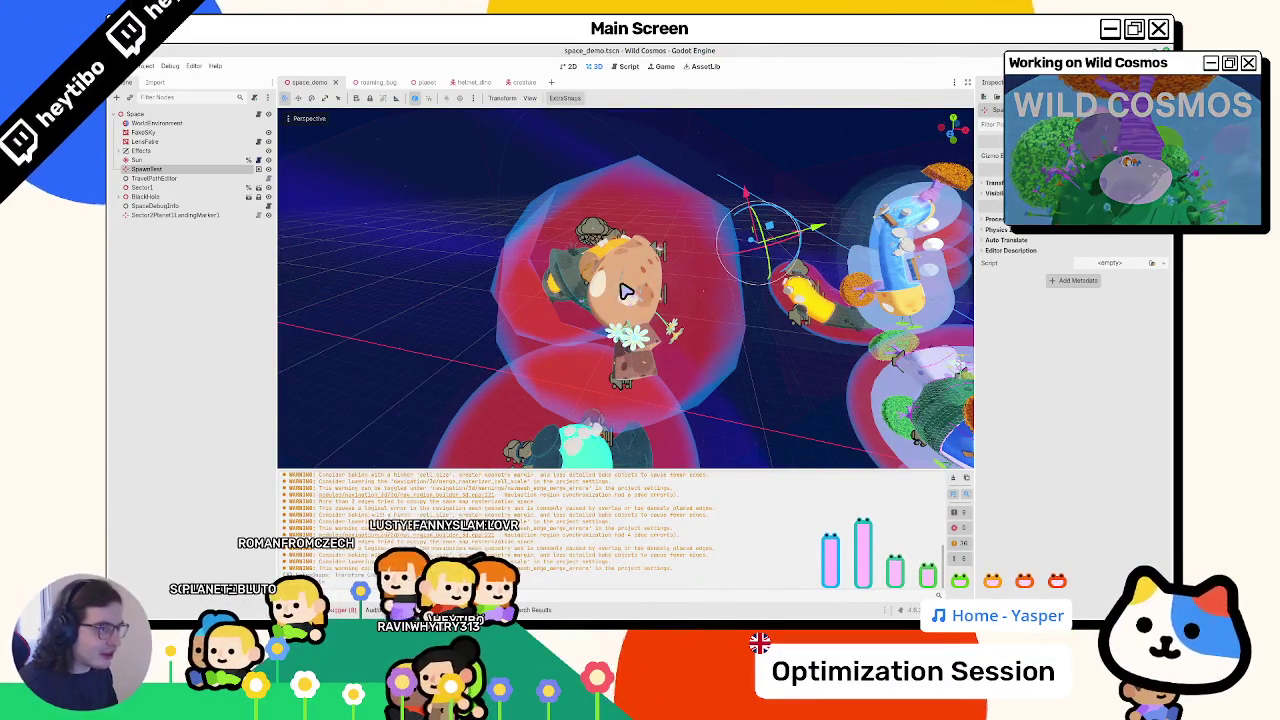
- Run a quick playtest of the game, then close the game window
{"action": "key", "text": "ctrl+shift+F5"}
{"action": "key", "text": "Return"}
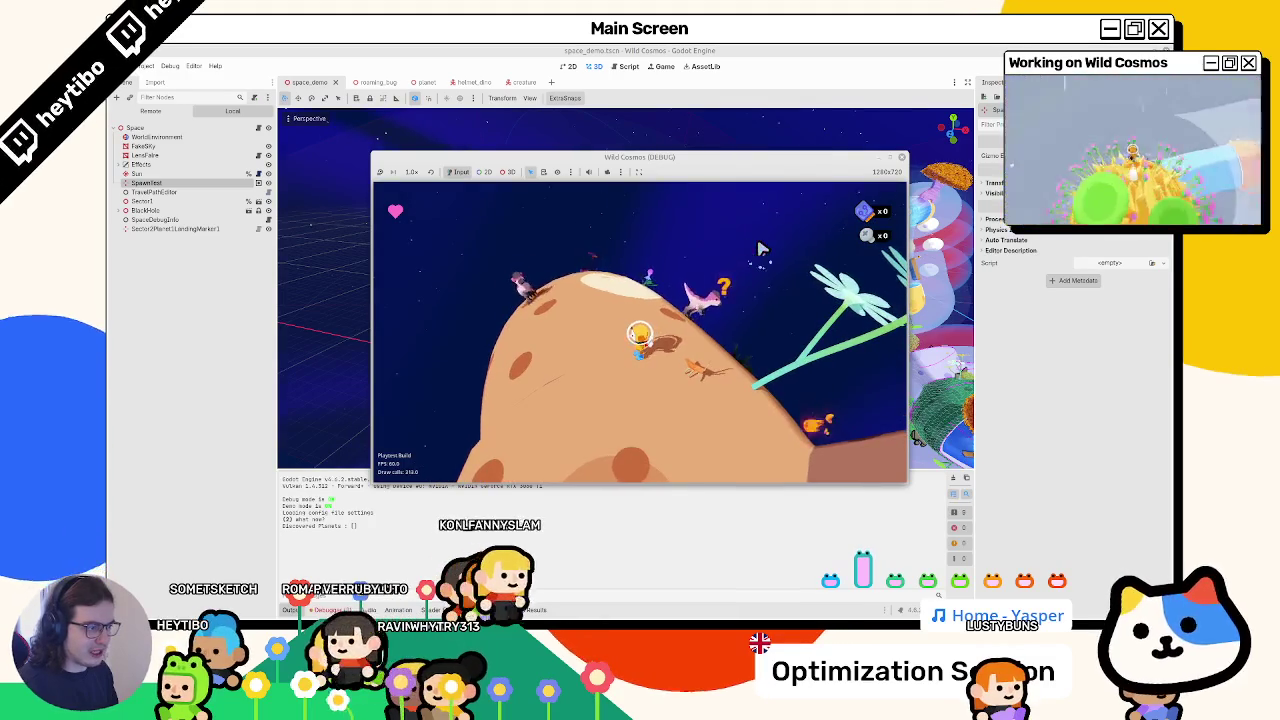
{"action": "key", "text": "F8"}
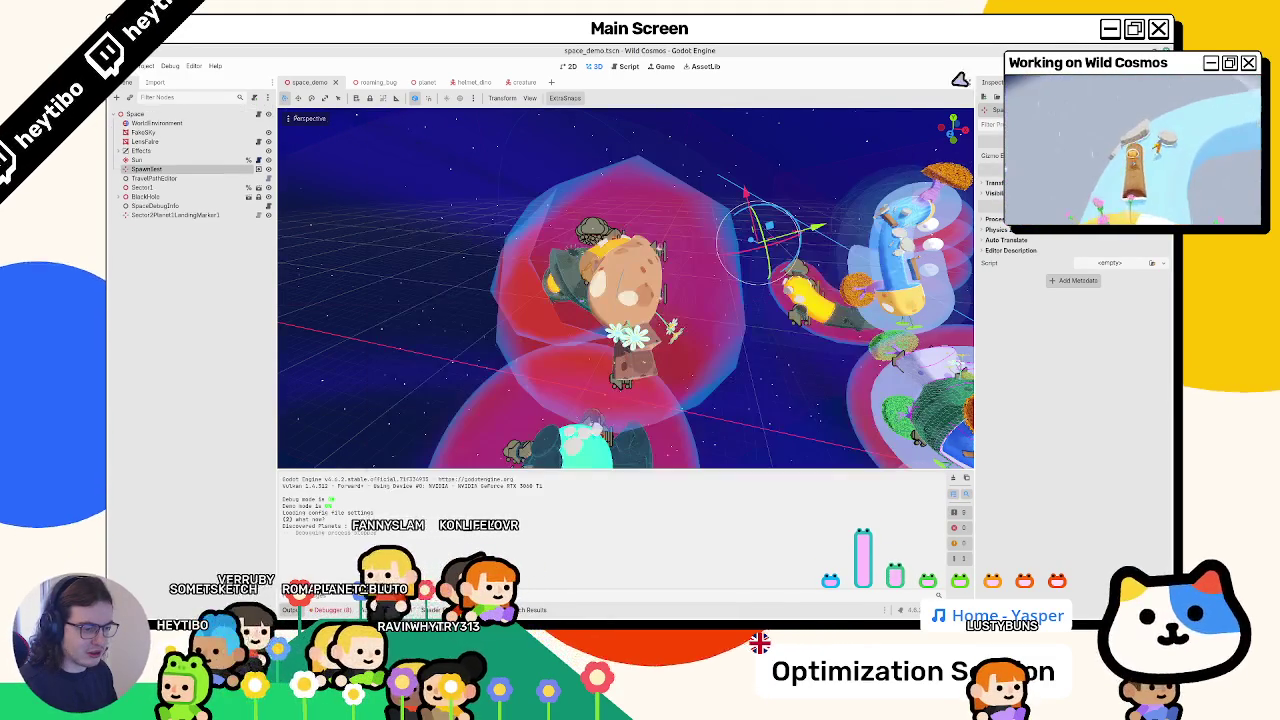
- In the Script editor, browse planet.gd, helmet_dino.gd's _set_active, creature.gd and space.gd
{"action": "left_click", "coordinate": [627, 68]}
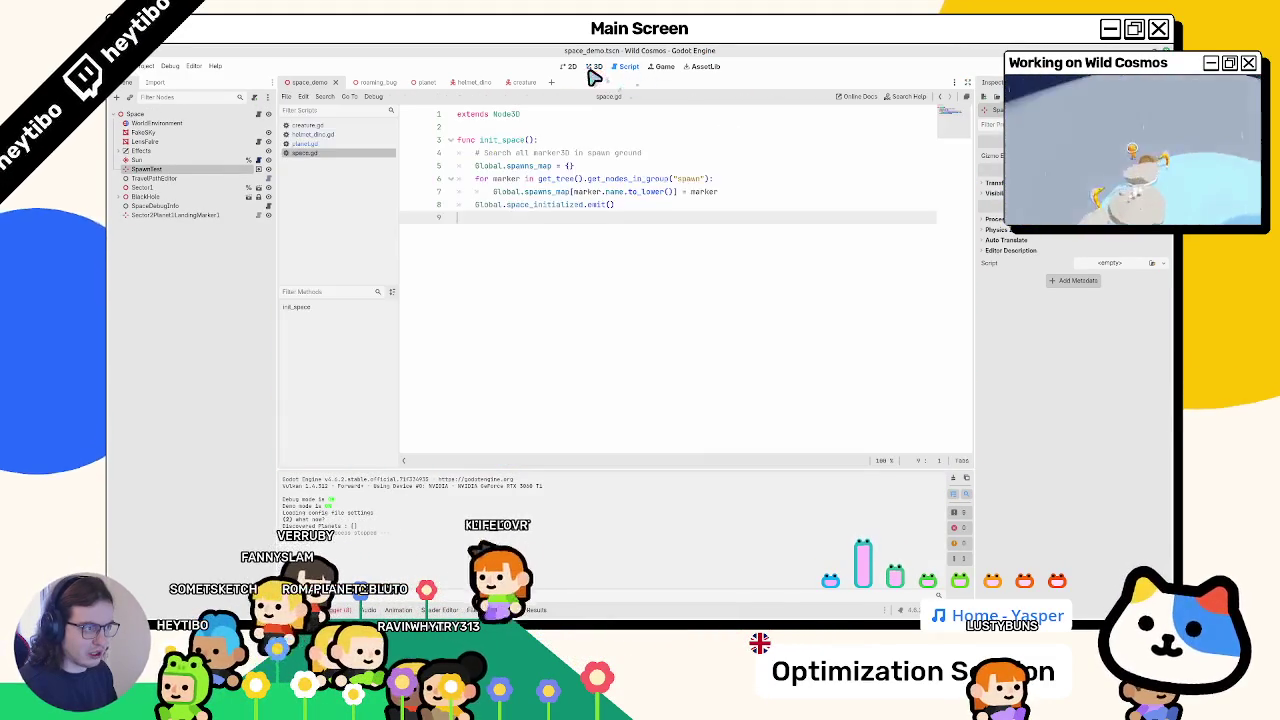
{"action": "left_click", "coordinate": [305, 145]}
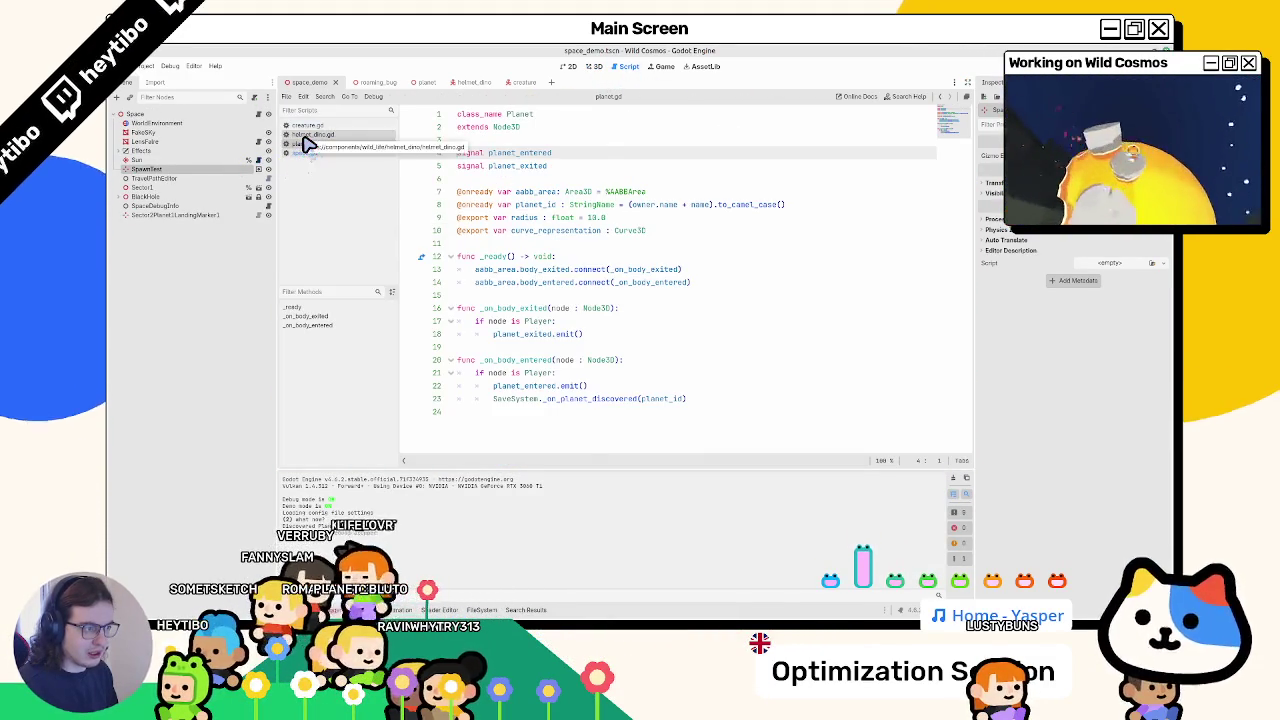
{"action": "left_click", "coordinate": [308, 136]}
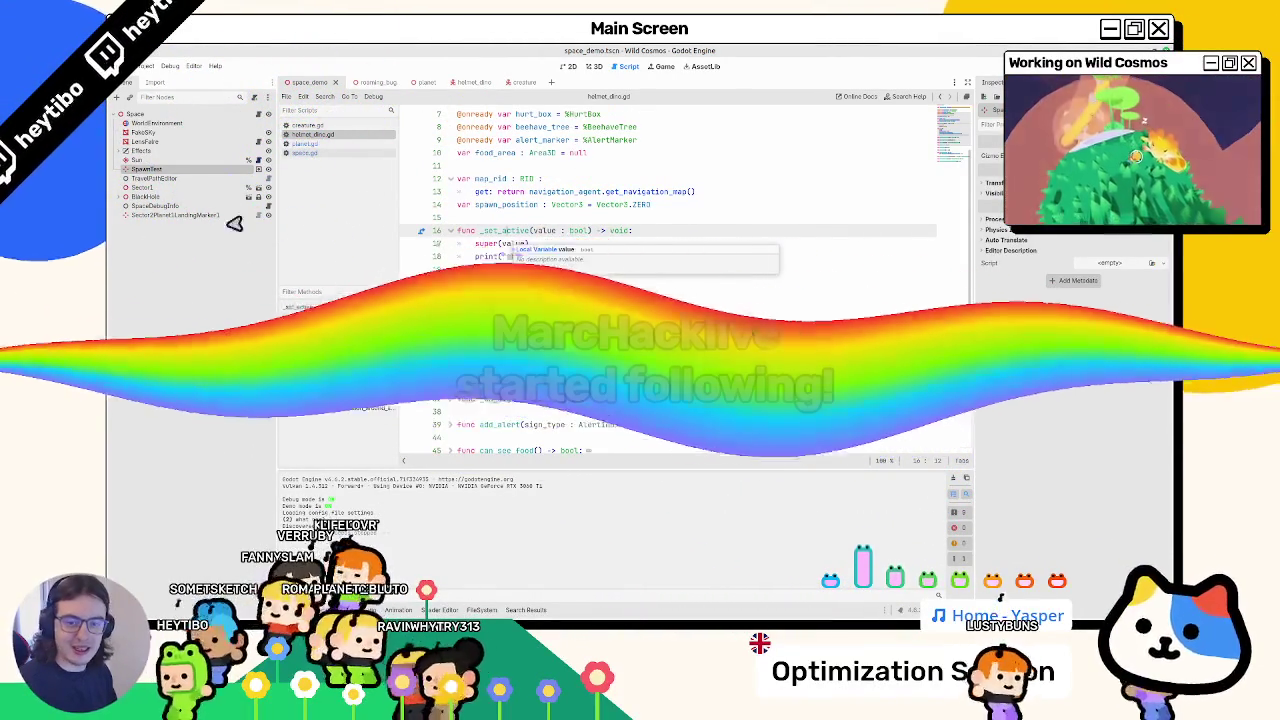
{"action": "left_click", "coordinate": [520, 258]}
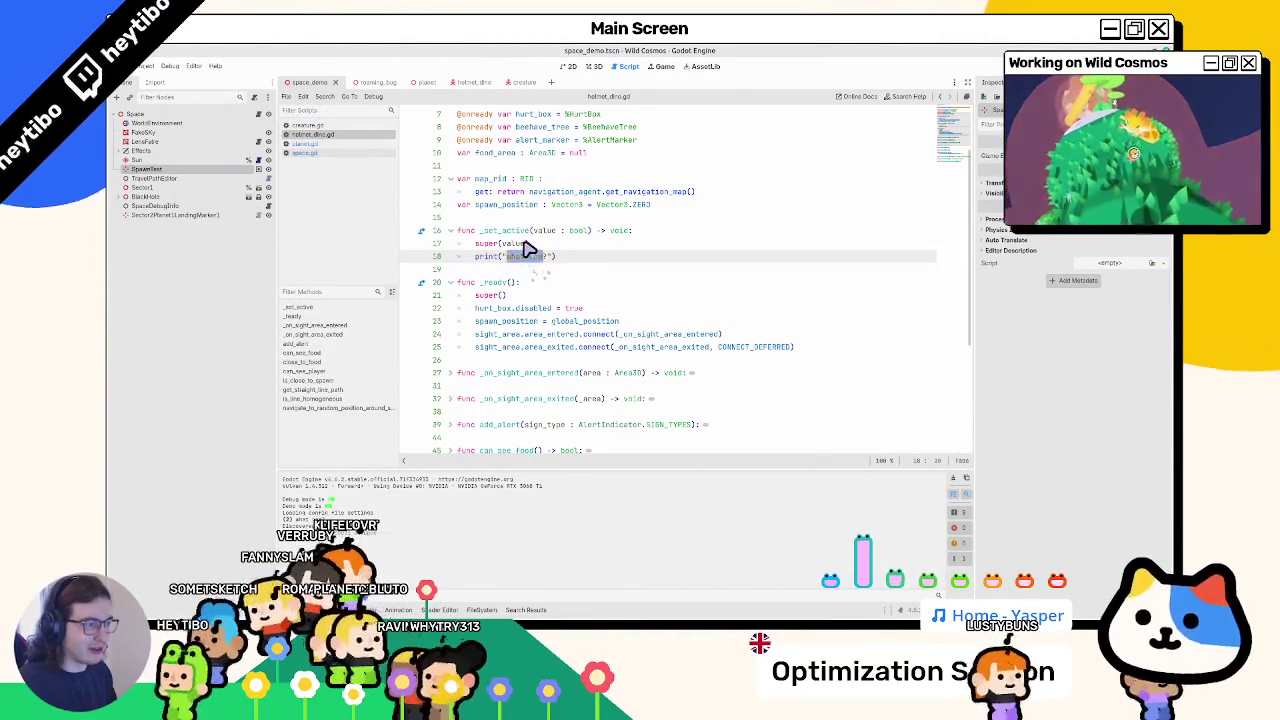
{"action": "left_click", "coordinate": [308, 126]}
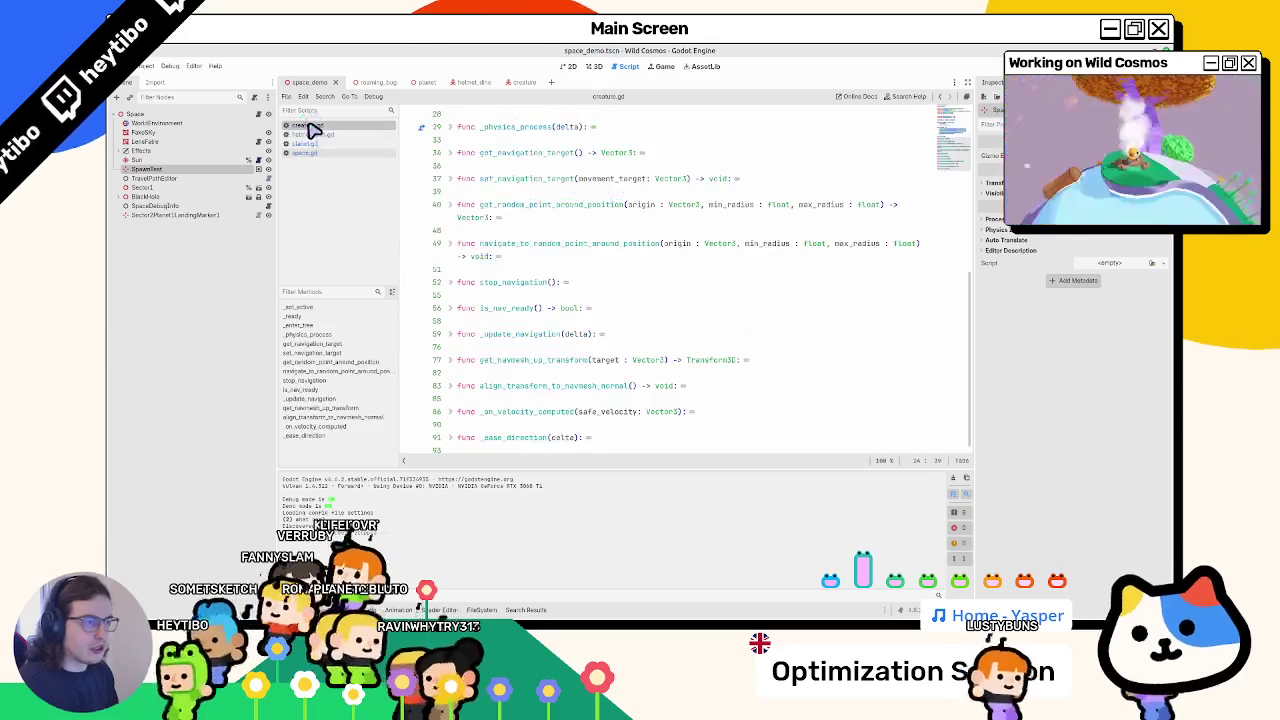
{"action": "left_click", "coordinate": [310, 135]}
{"action": "left_click", "coordinate": [308, 146]}
{"action": "left_click", "coordinate": [293, 154]}
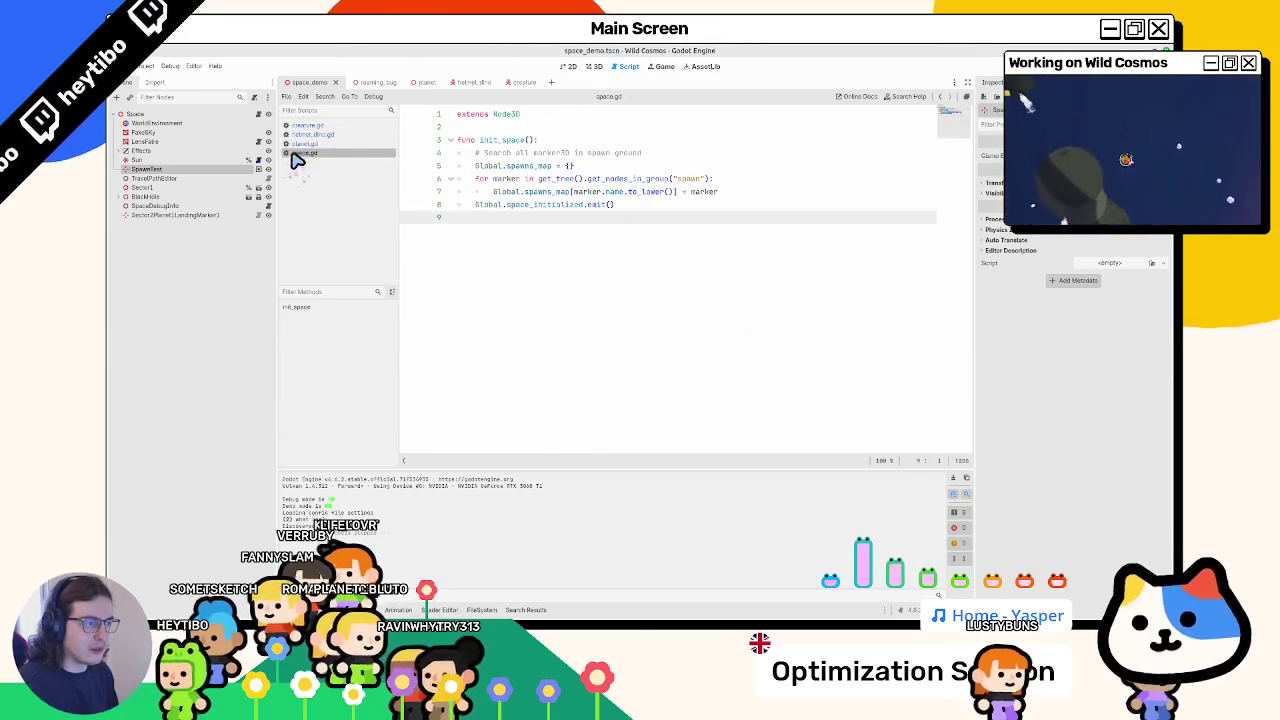
{"action": "left_click", "coordinate": [294, 145]}
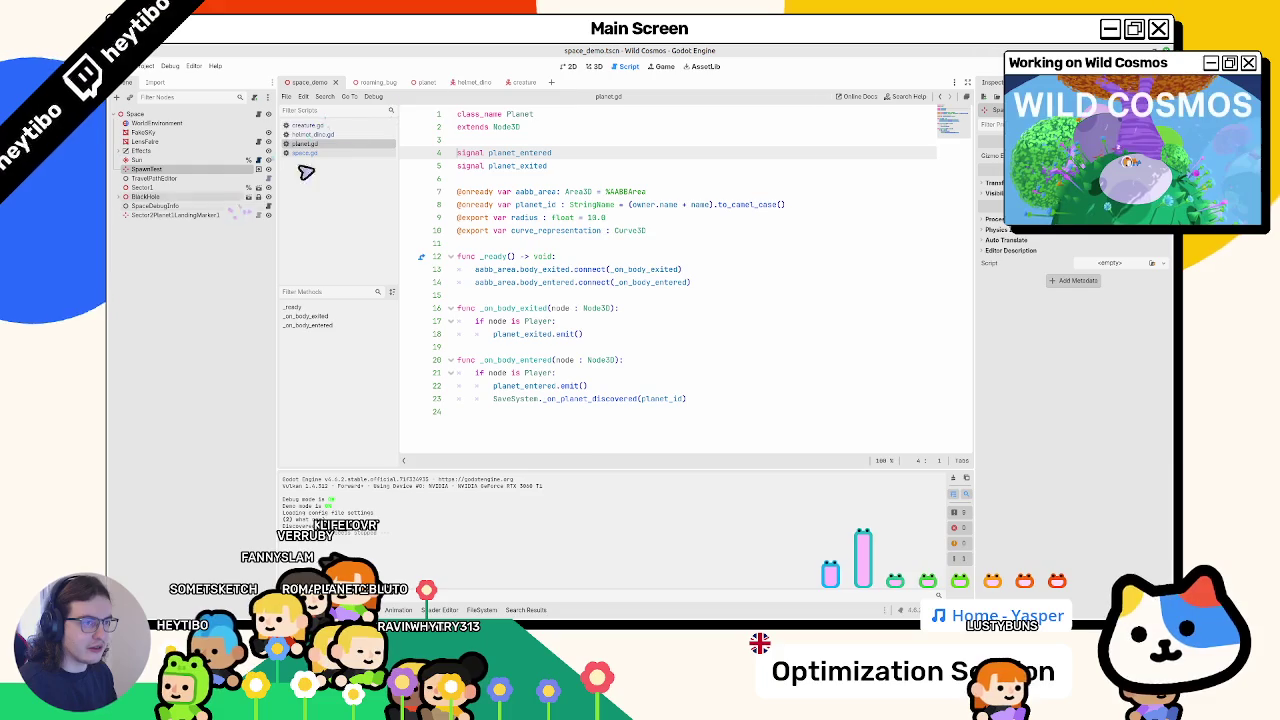
- Open PlanetNotifier's planet_notifier.gd, follow planet_entered to its definition, then close planet.gd
{"action": "left_click", "coordinate": [463, 86]}
{"action": "left_click", "coordinate": [262, 225]}
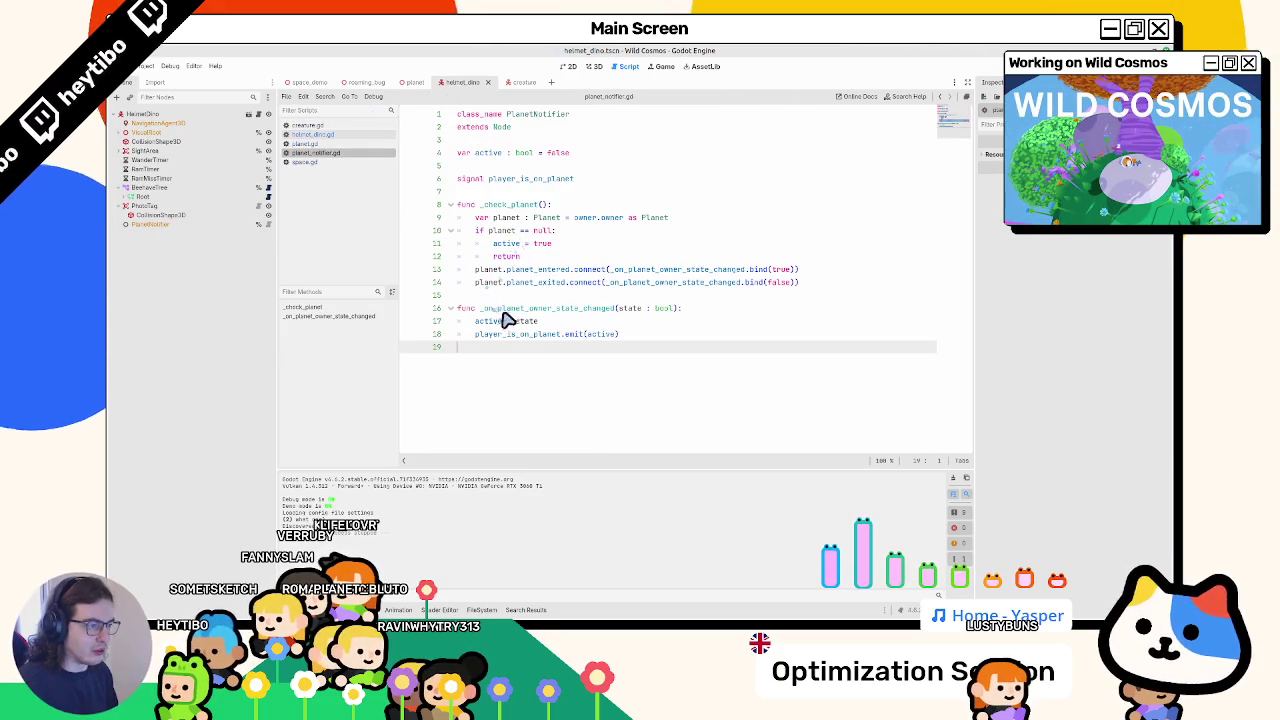
{"action": "double_click", "coordinate": [730, 270]}
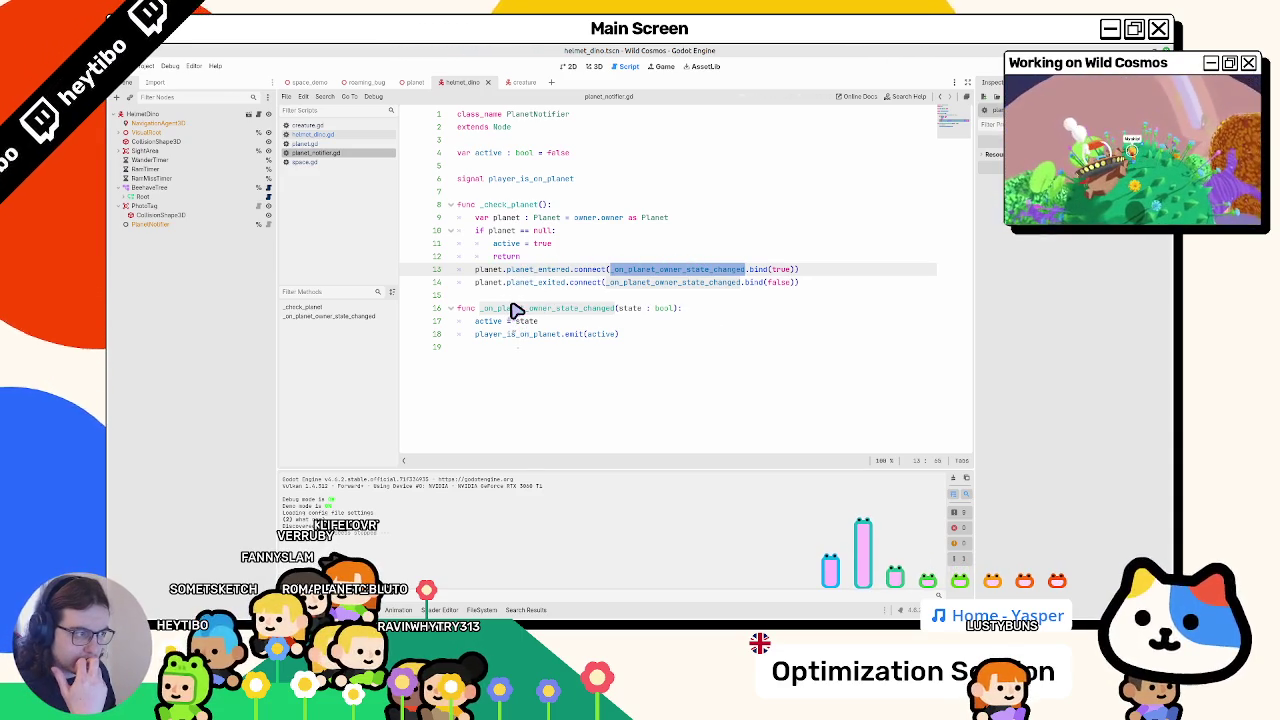
{"action": "left_click", "coordinate": [338, 144]}
{"action": "left_click", "coordinate": [340, 153]}
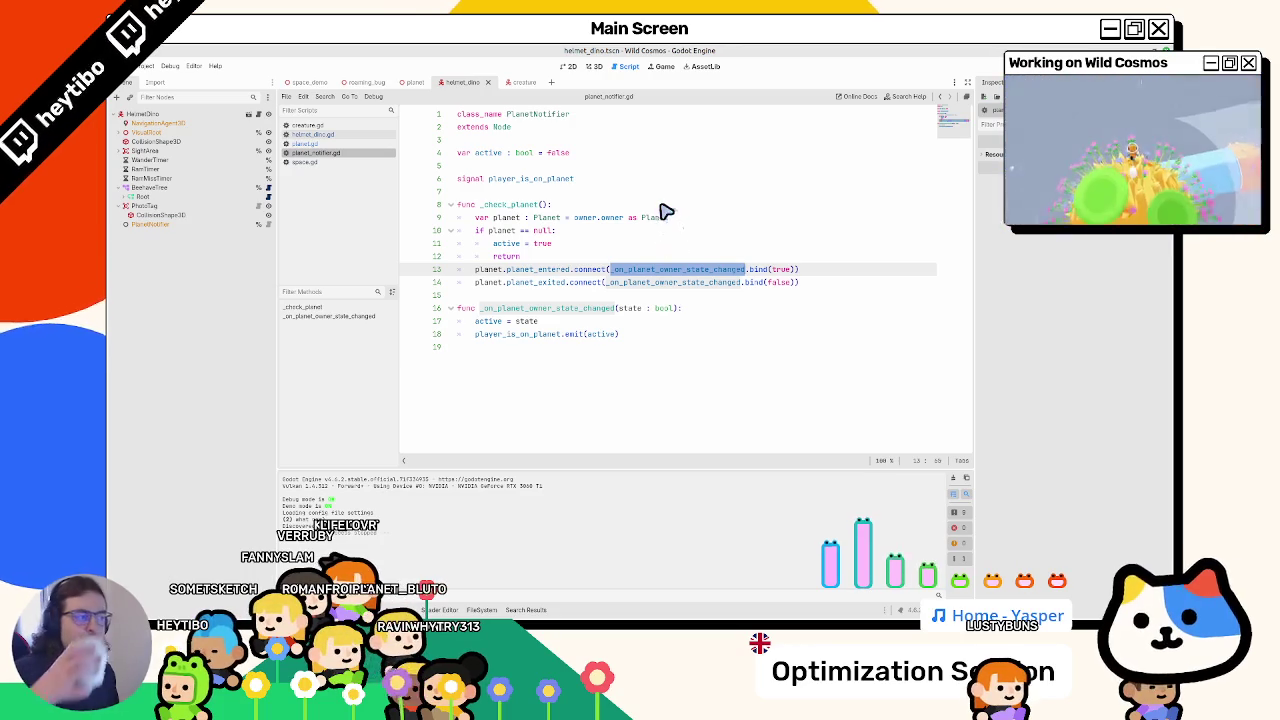
{"action": "left_click", "coordinate": [545, 272], "text": "ctrl"}
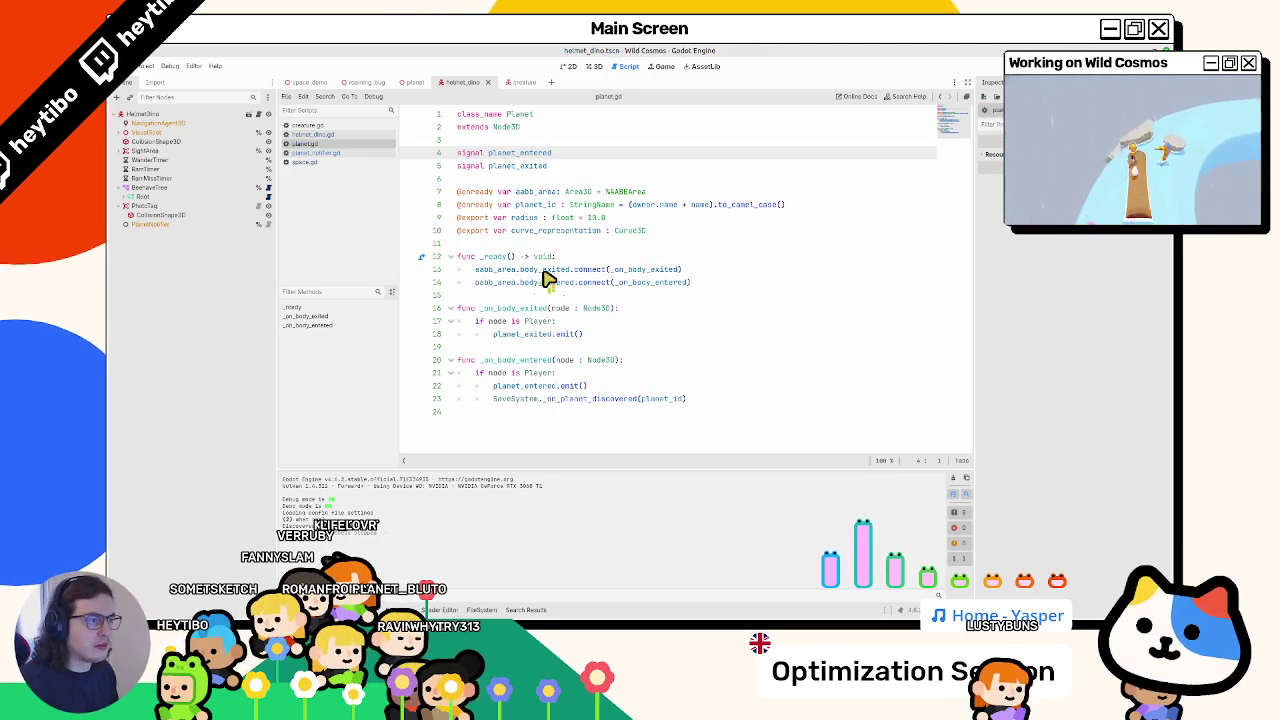
{"action": "middle_click", "coordinate": [353, 144]}
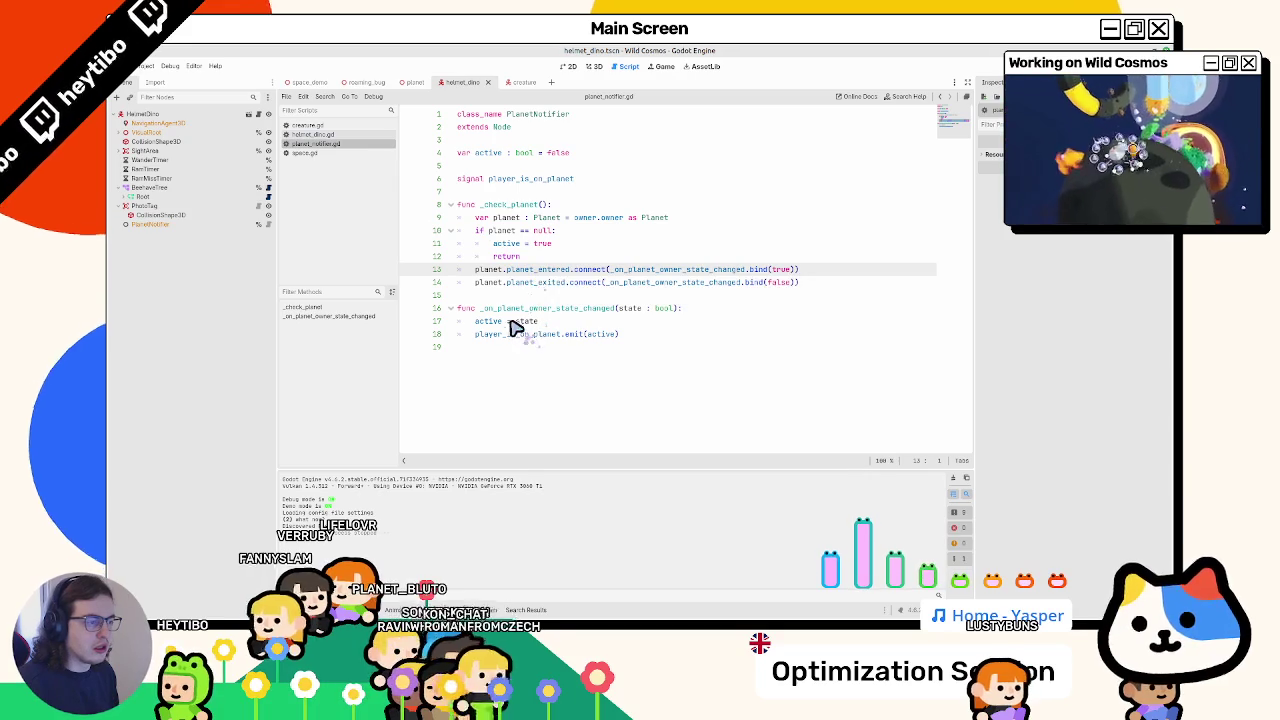
- Add a print(state) line inside the planet-owner state-change handler
{"action": "left_click", "coordinate": [694, 309]}
{"action": "key", "text": "Return"}
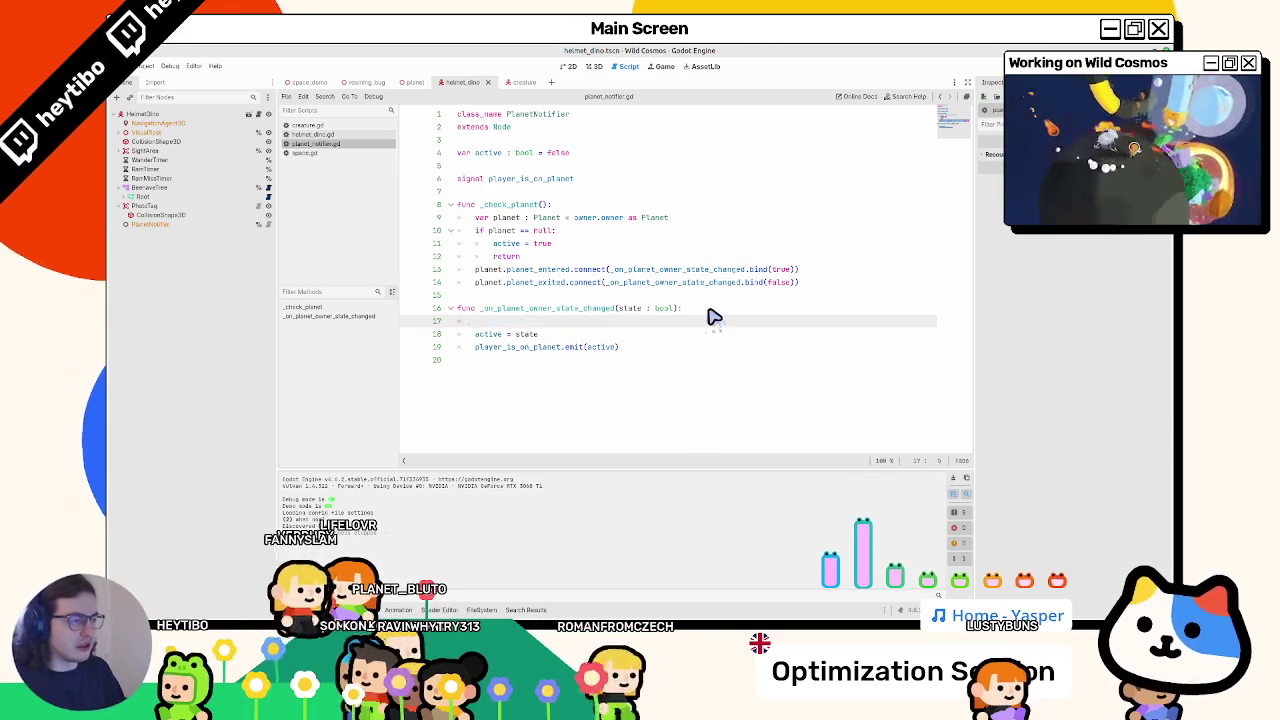
{"action": "type", "text": "print"}
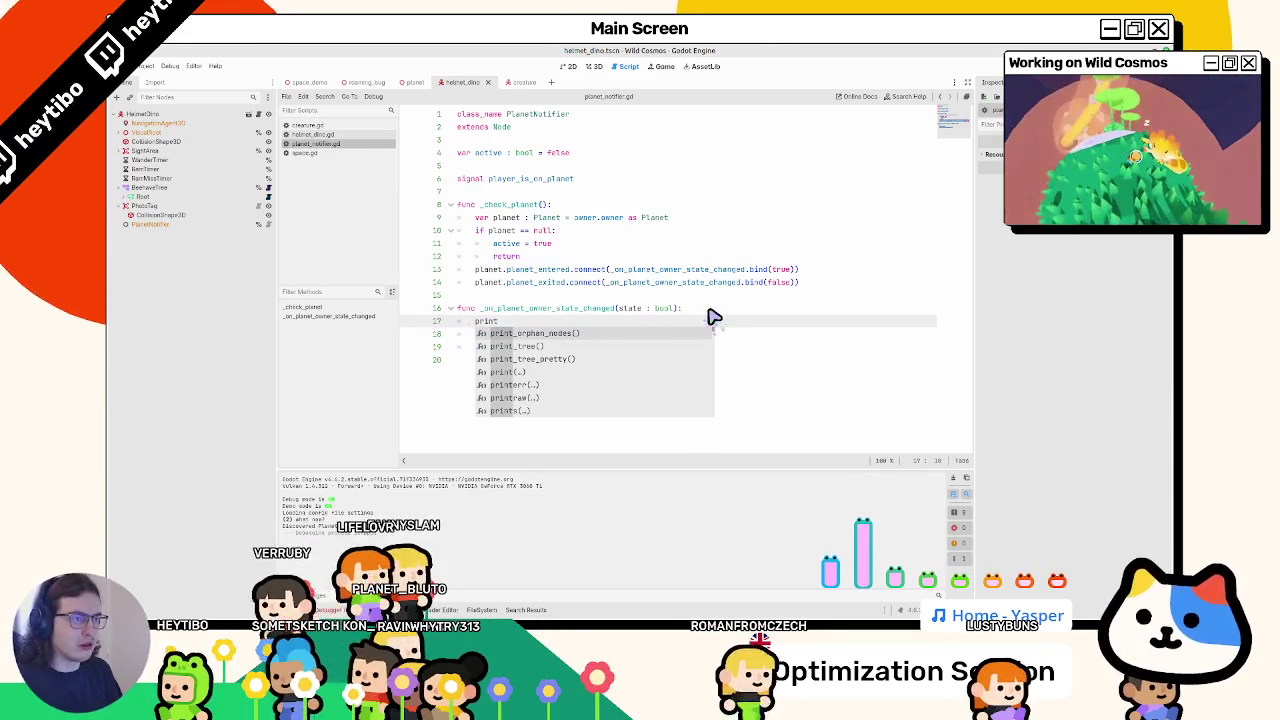
{"action": "type", "text": "(state)"}
- Playtest a scene chosen from the scene picker, then stop the game
{"action": "key", "text": "ctrl+shift+F5"}
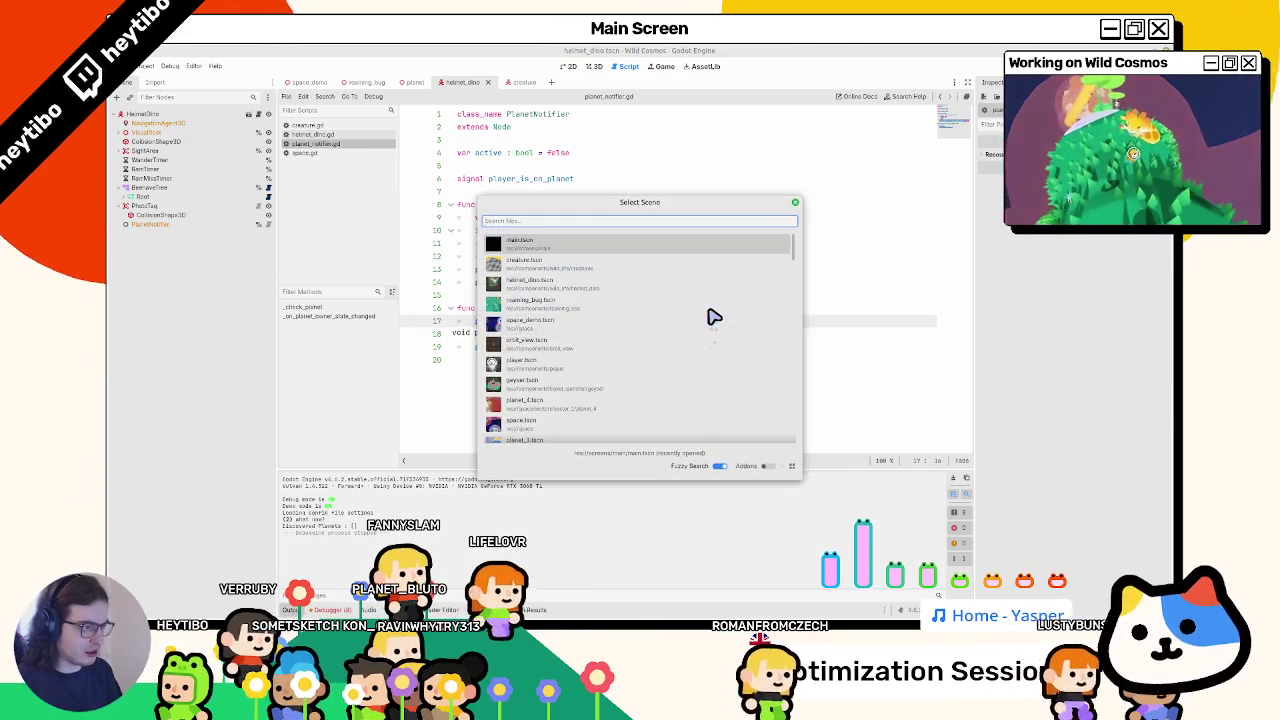
{"action": "key", "text": "Return"}
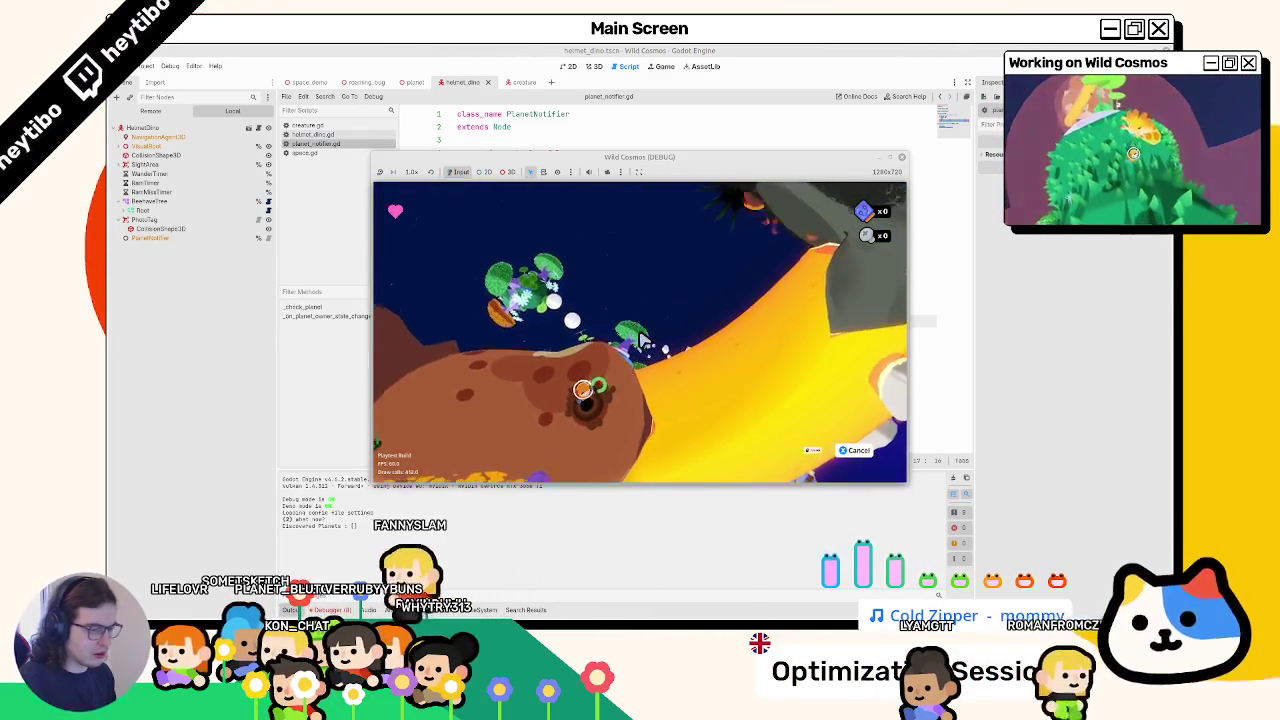
{"action": "key", "text": "F8"}
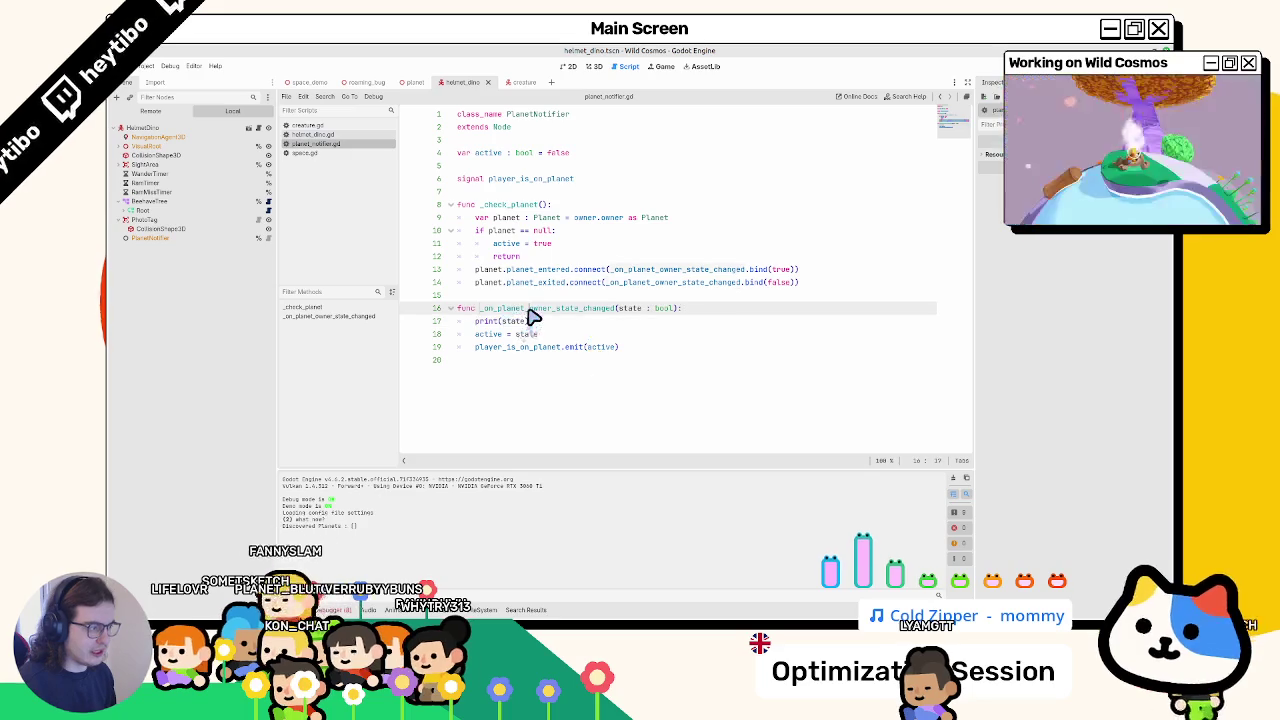
{"action": "double_click", "coordinate": [530, 309]}
{"action": "key", "text": "F5"}
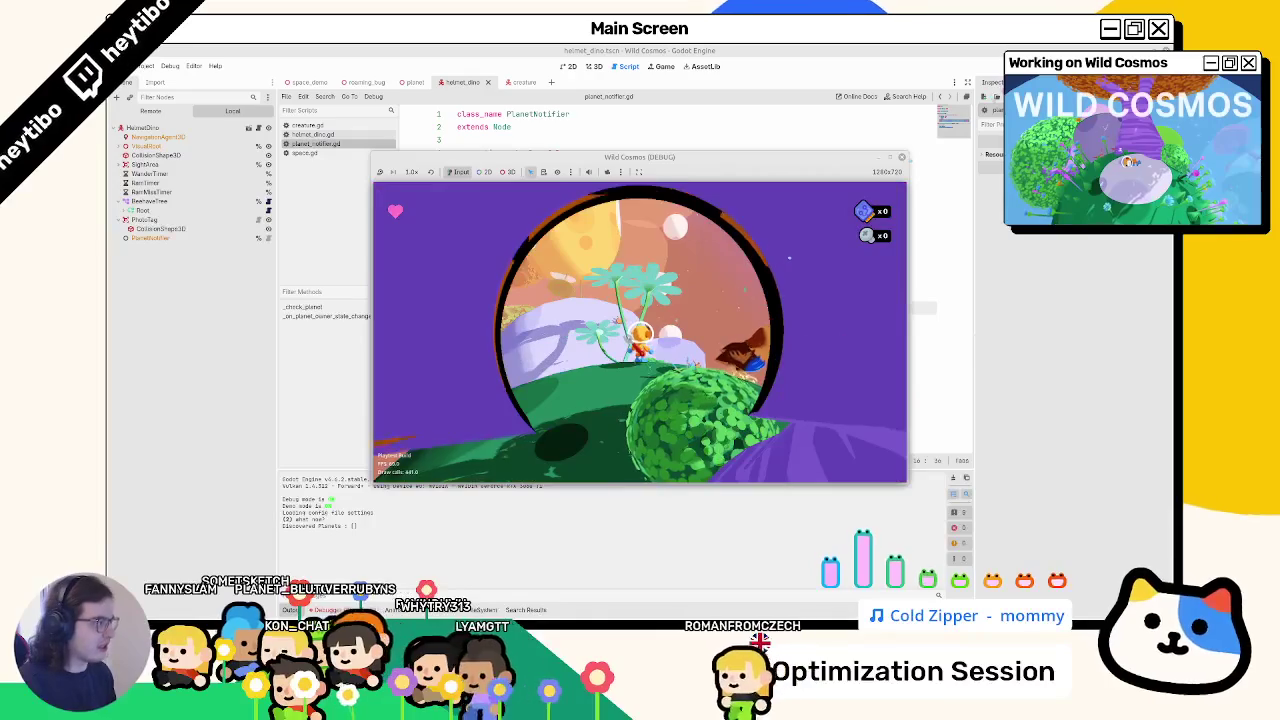
{"action": "key", "text": "F8"}
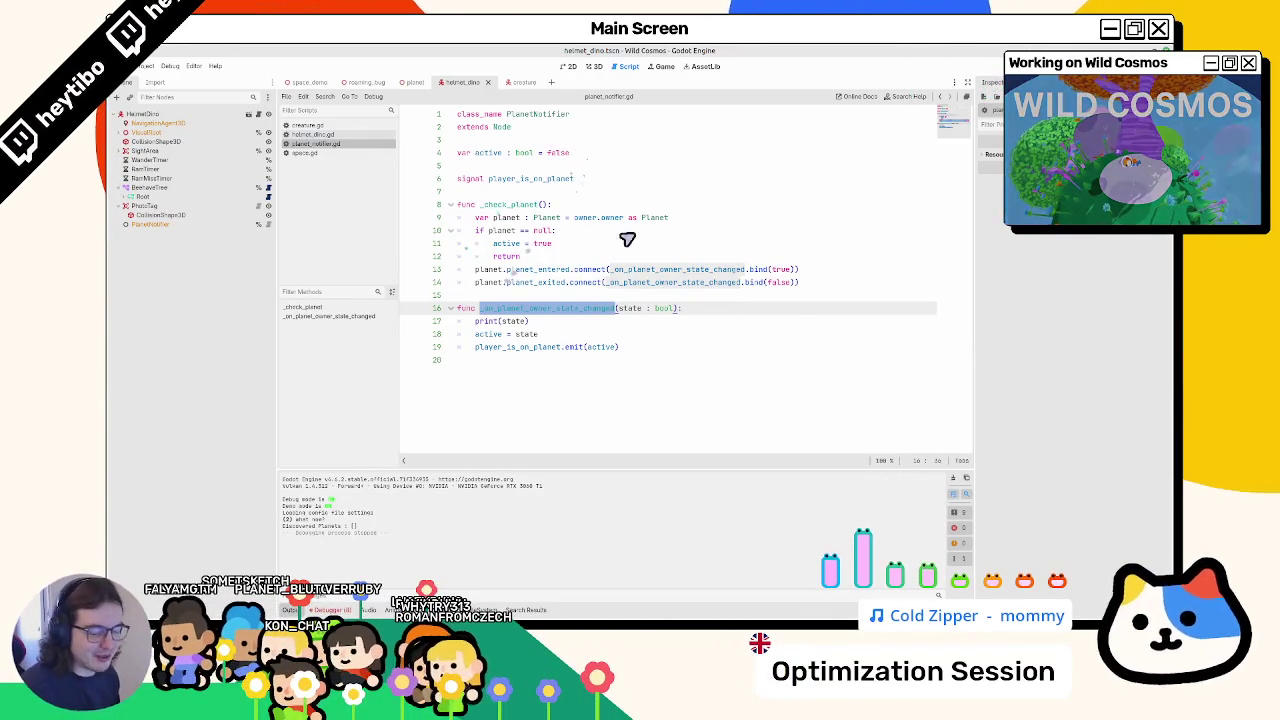
{"action": "left_click", "coordinate": [640, 308]}
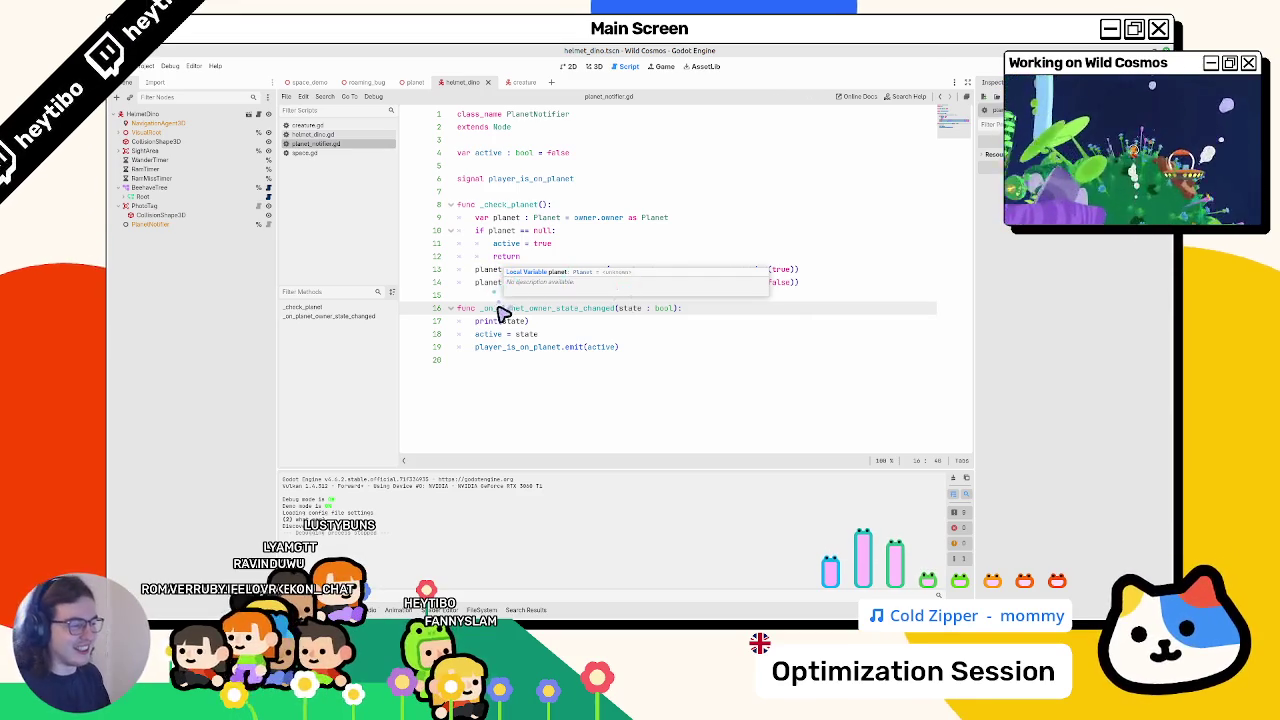
- Add a temporary print(planet) line below line 9 and test-run the game
{"action": "double_click", "coordinate": [497, 321]}
{"action": "double_click", "coordinate": [510, 309]}
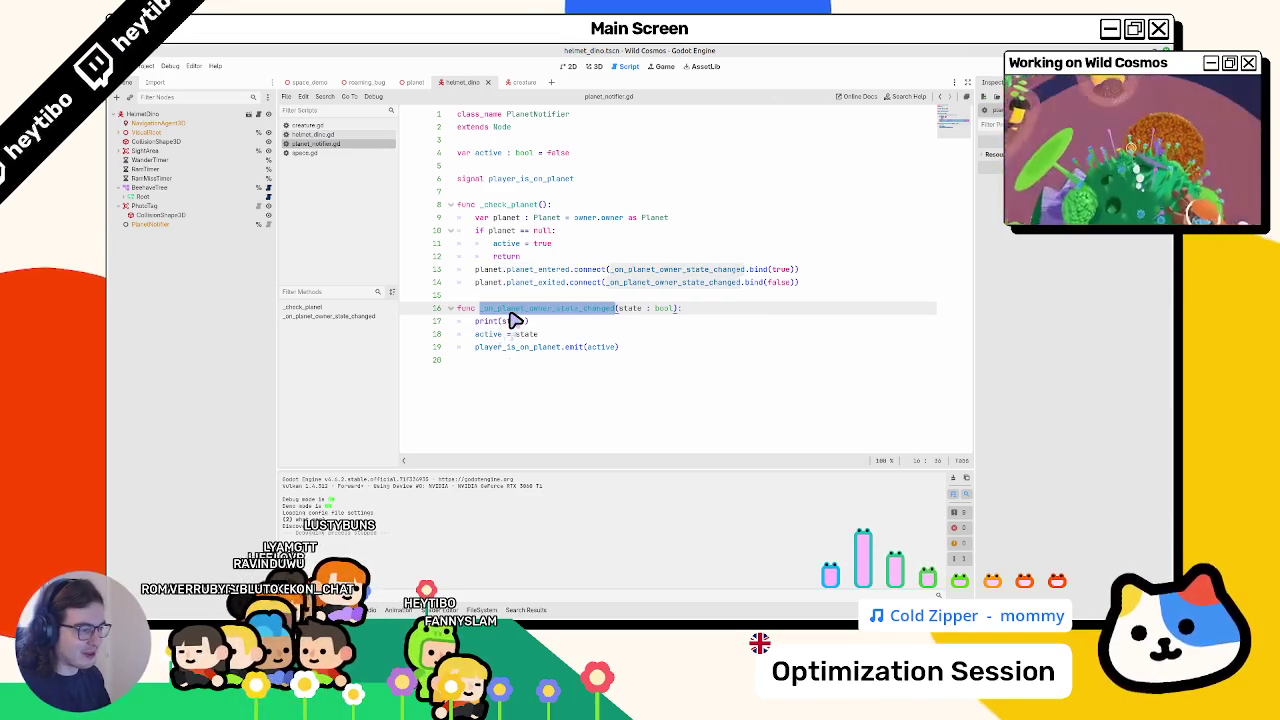
{"action": "double_click", "coordinate": [502, 231]}
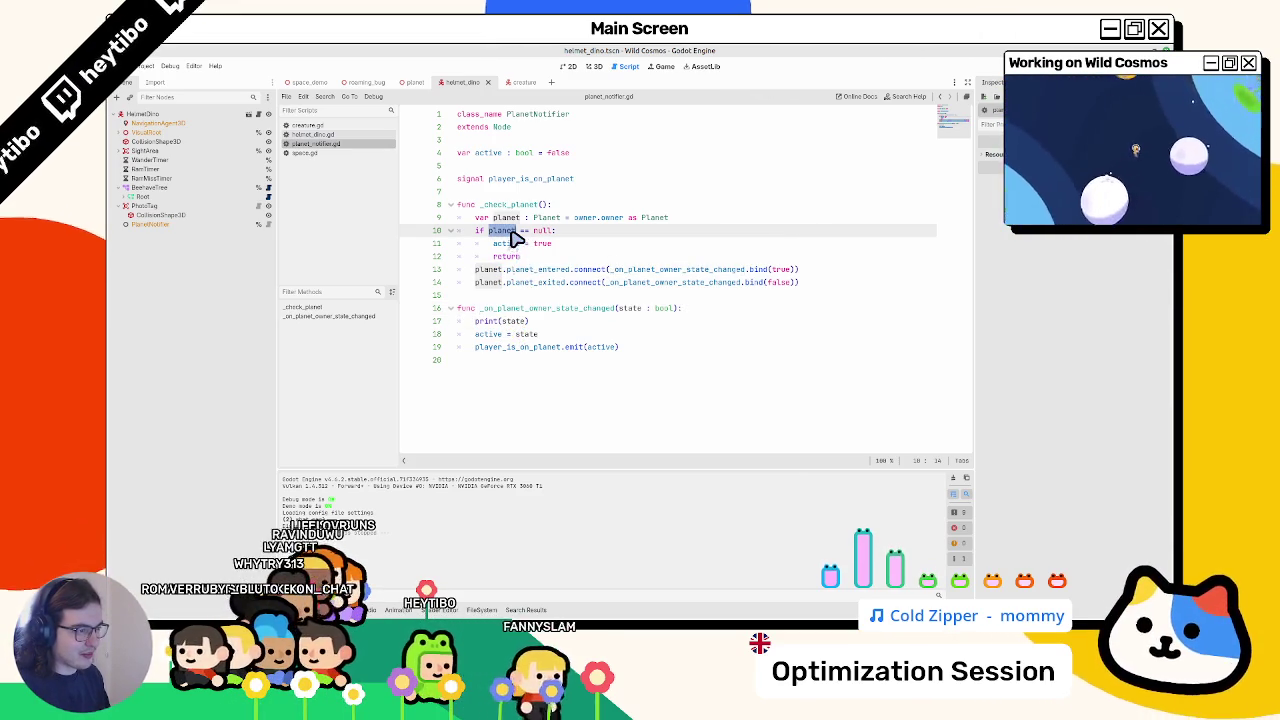
{"action": "left_click", "coordinate": [727, 217]}
{"action": "key", "text": "Return"}
{"action": "type", "text": "print(planet"}
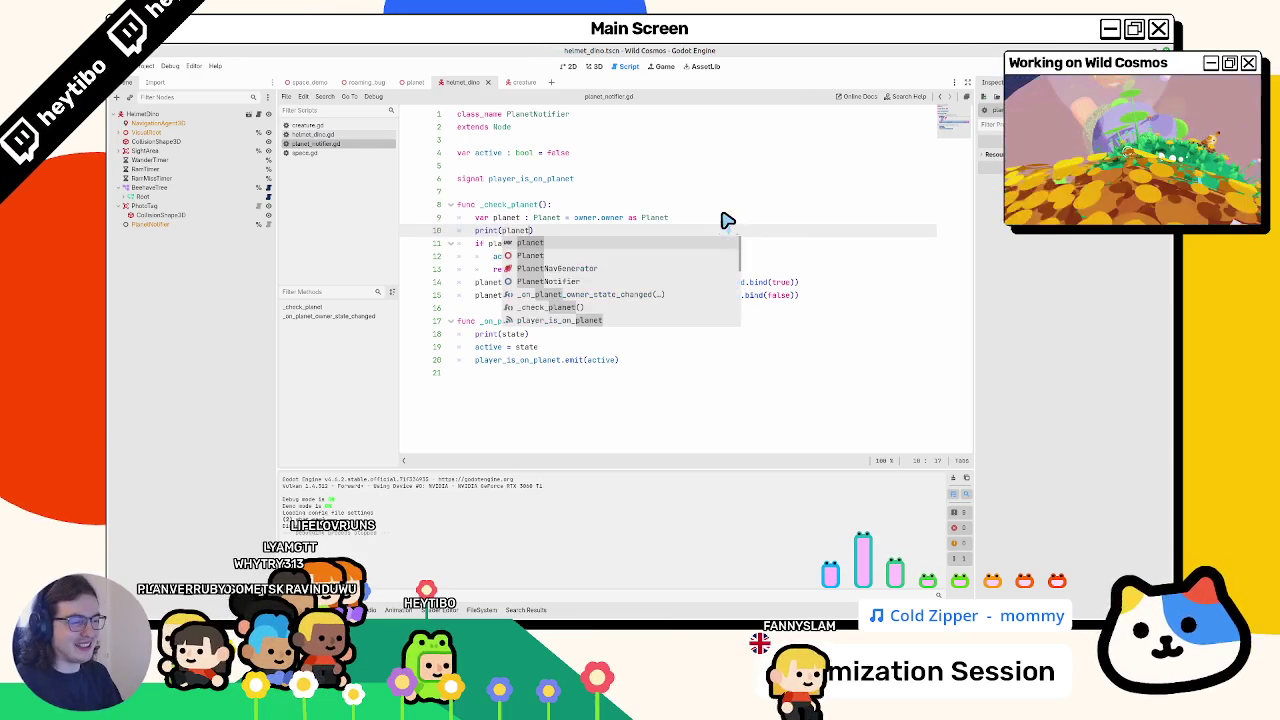
{"action": "key", "text": "ctrl+shift+o"}
{"action": "key", "text": "Escape"}
{"action": "key", "text": "F5"}
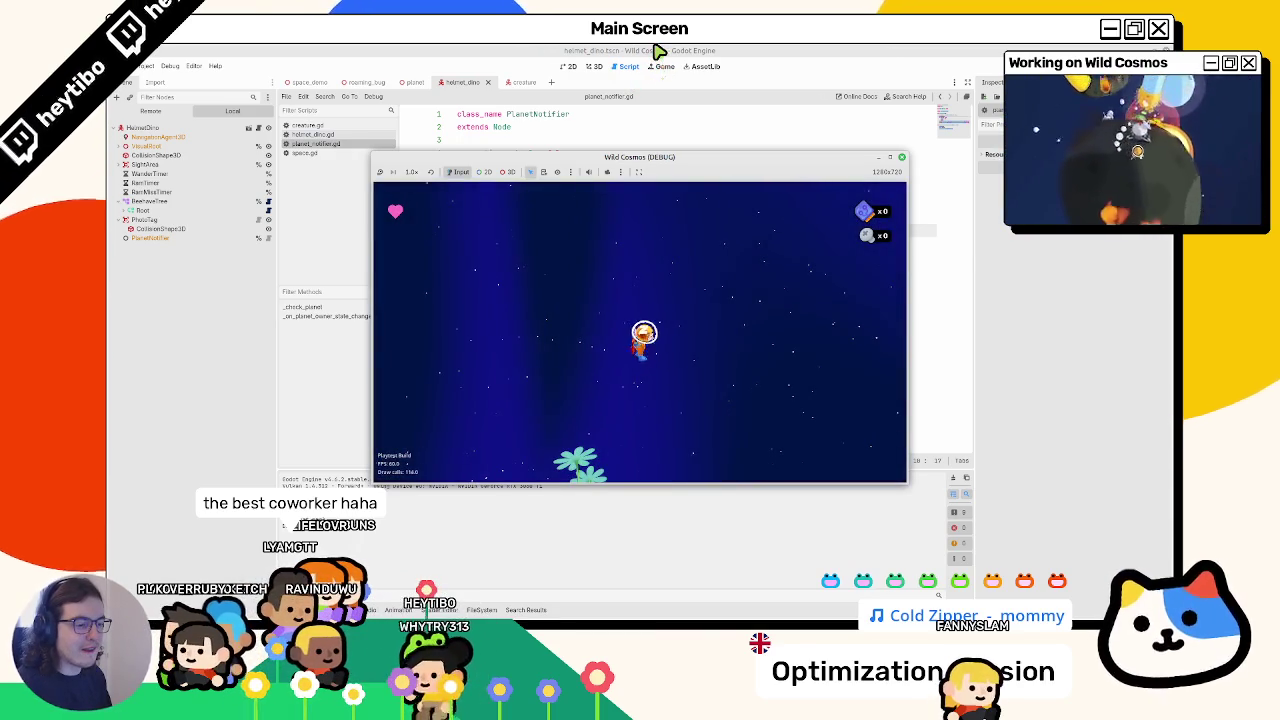
{"action": "key", "text": "F8"}
- Delete the temporary print(planet) line
{"action": "double_click", "coordinate": [516, 231]}
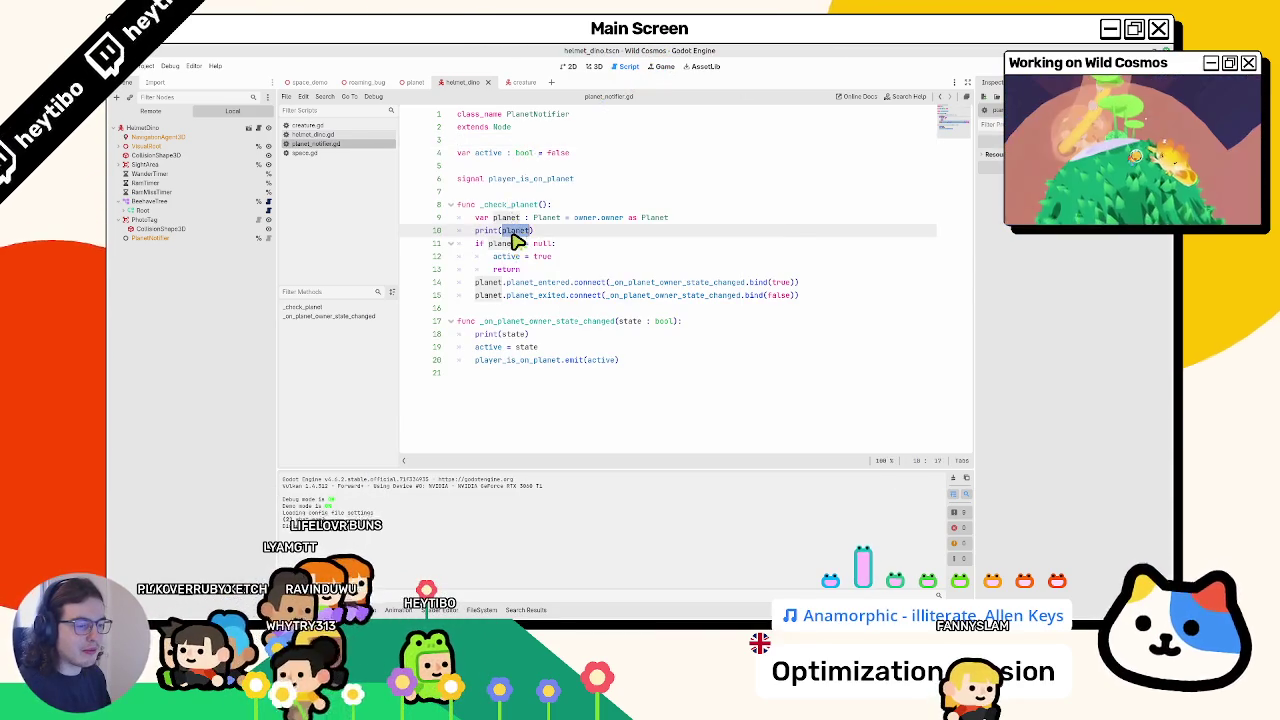
{"action": "type", "text": "\""}
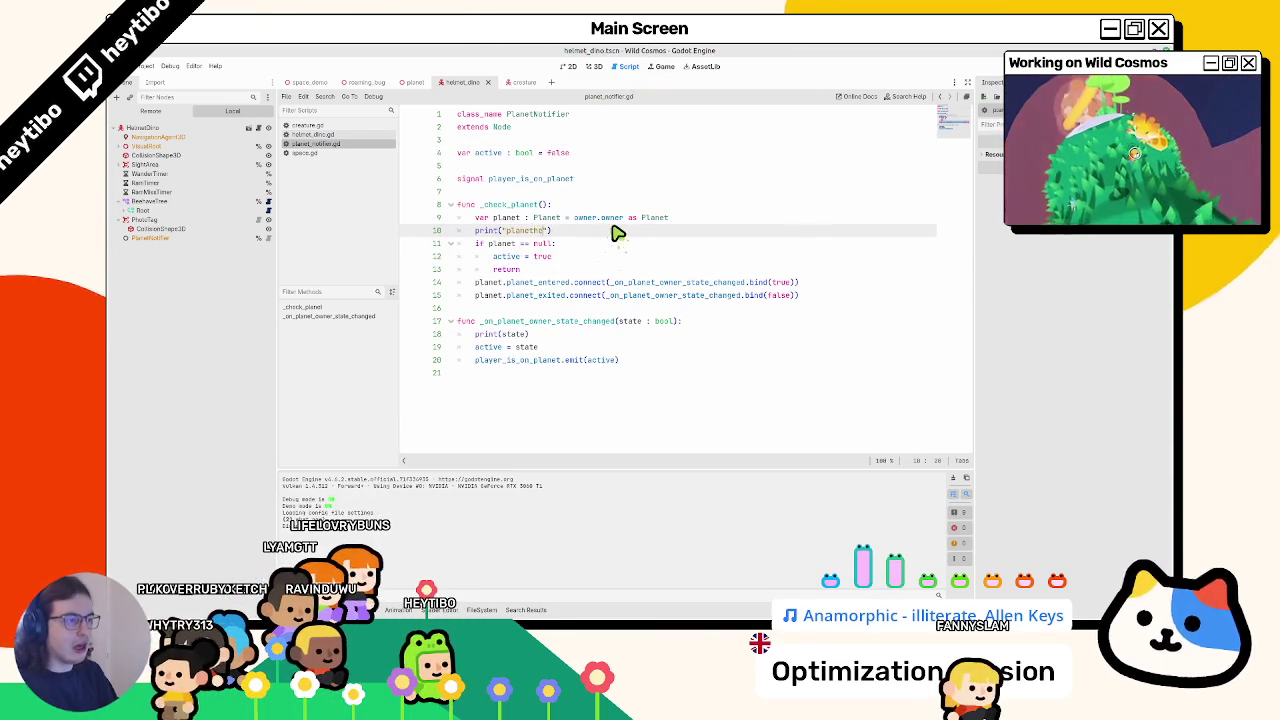
{"action": "key", "text": "ctrl+shift+k"}
- Rename _check_planet to _ready via autocomplete and save the script
{"action": "left_click", "coordinate": [527, 204]}
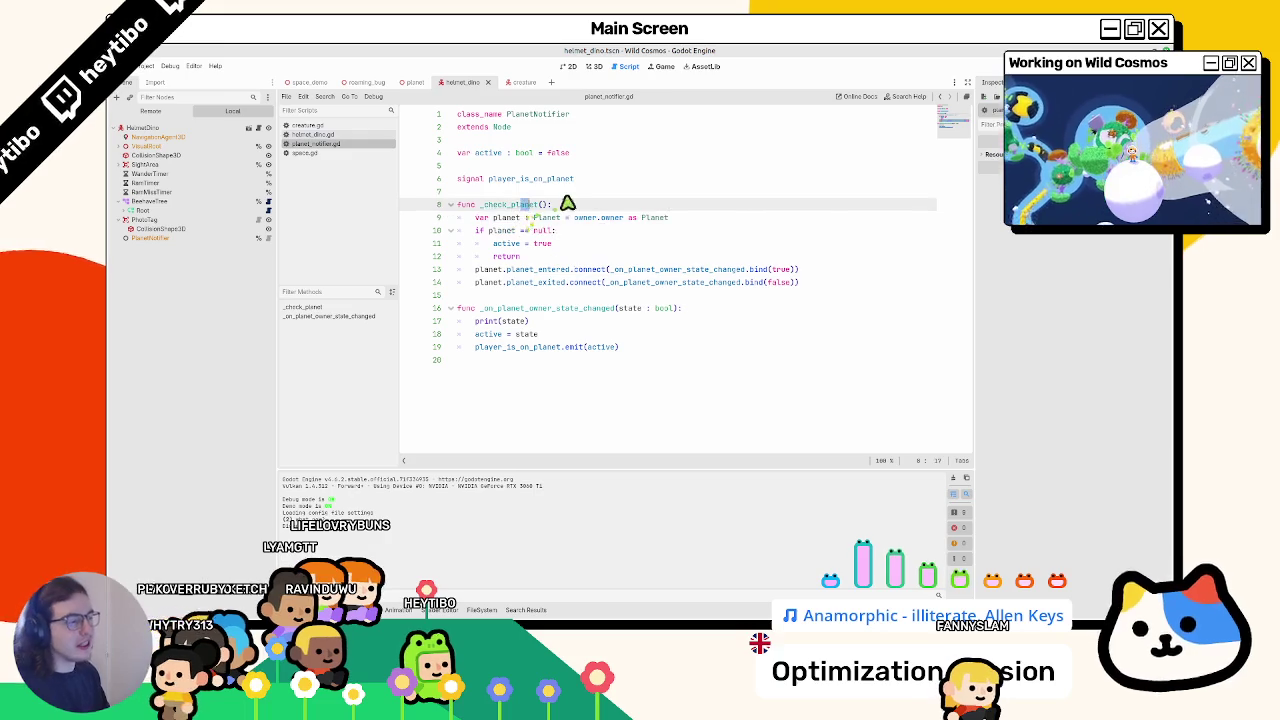
{"action": "type", "text": "r"}
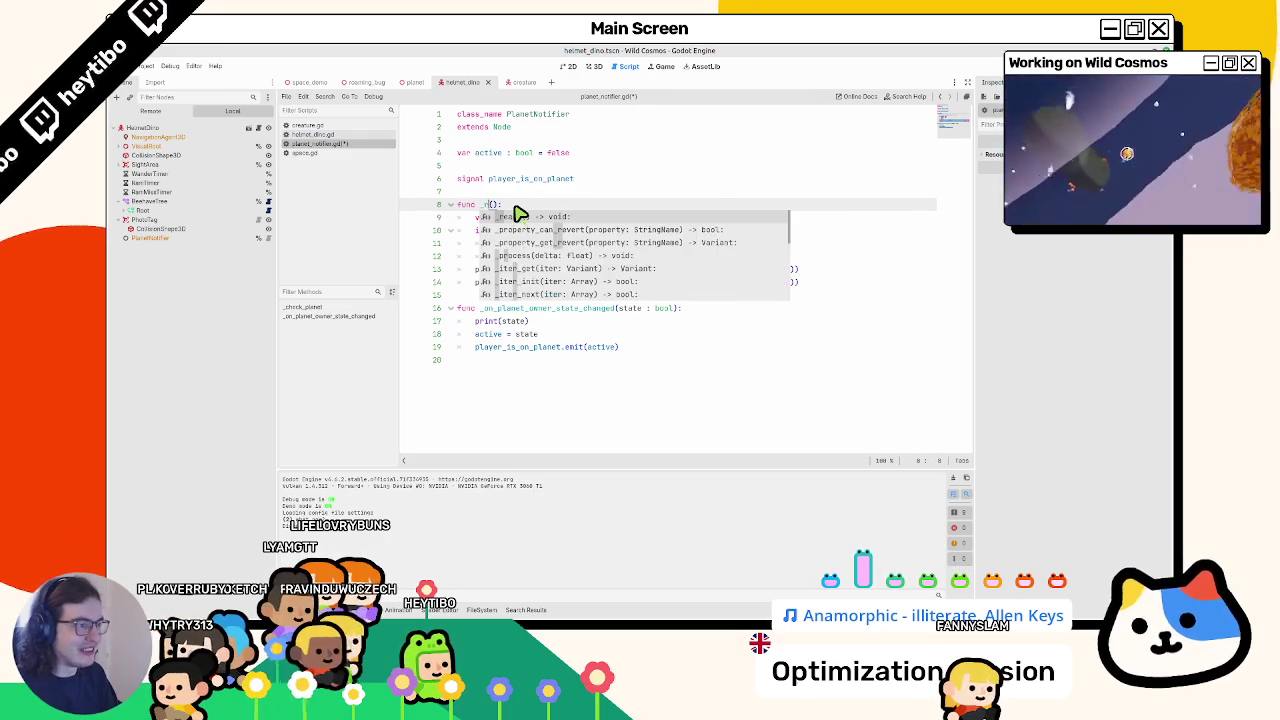
{"action": "key", "text": "Return"}
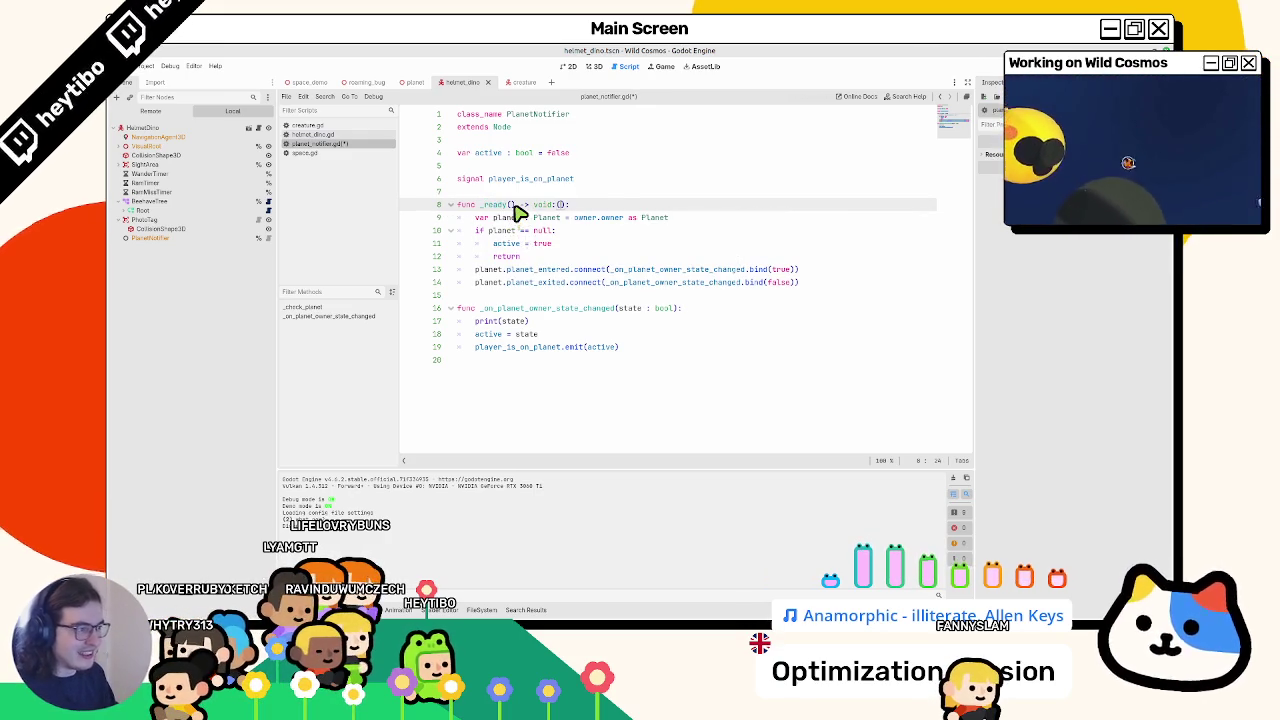
{"action": "key", "text": "F5"}
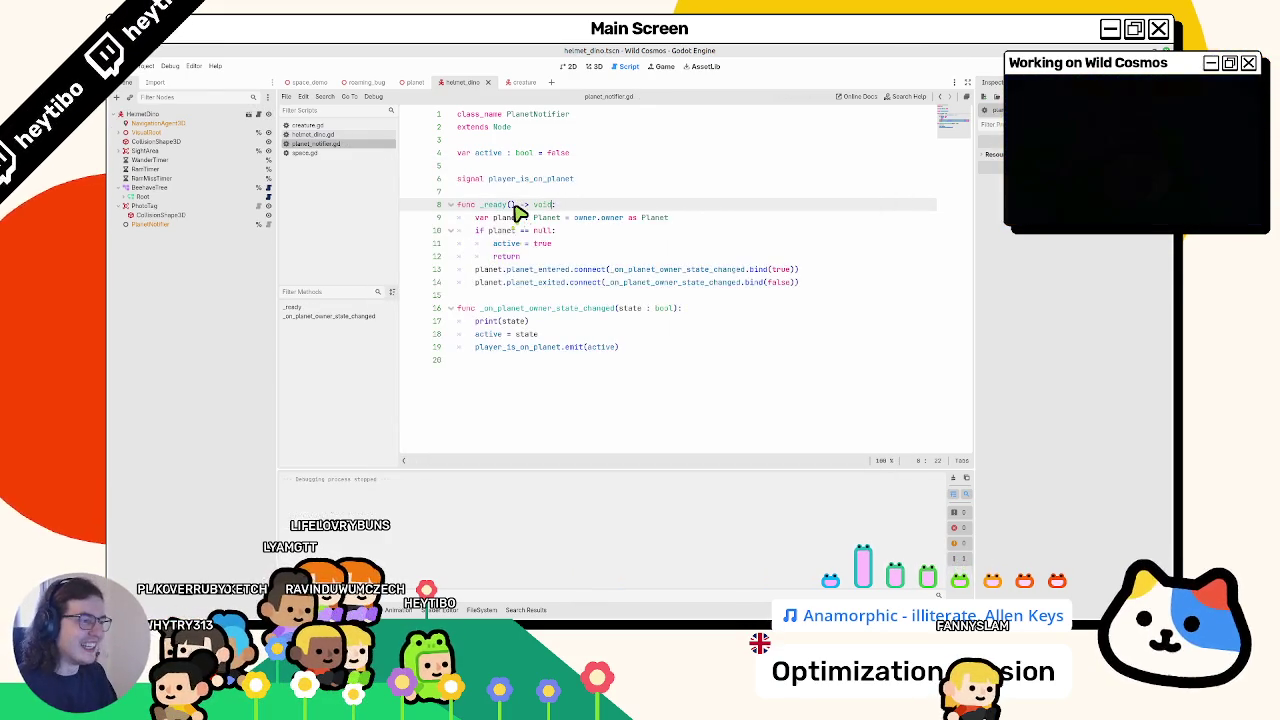
{"action": "key", "text": "ctrl+shift+F5"}
{"action": "key", "text": "Return"}
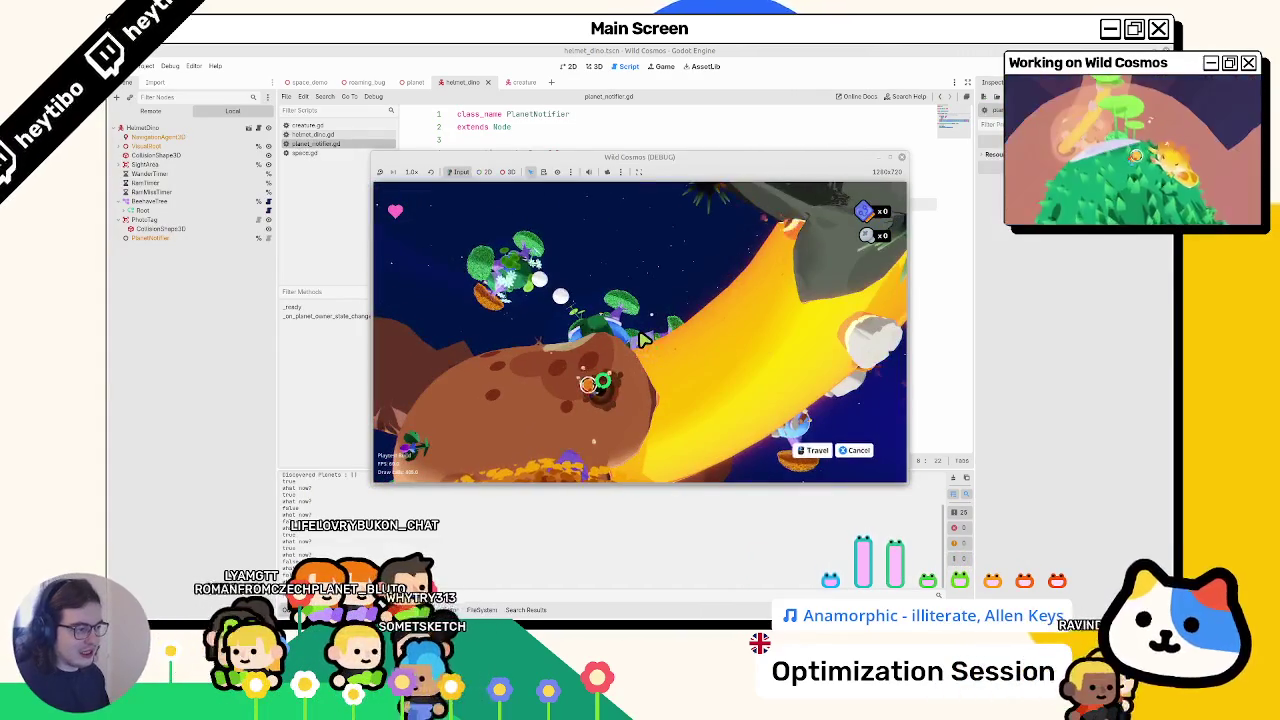
{"action": "key", "text": "F8"}
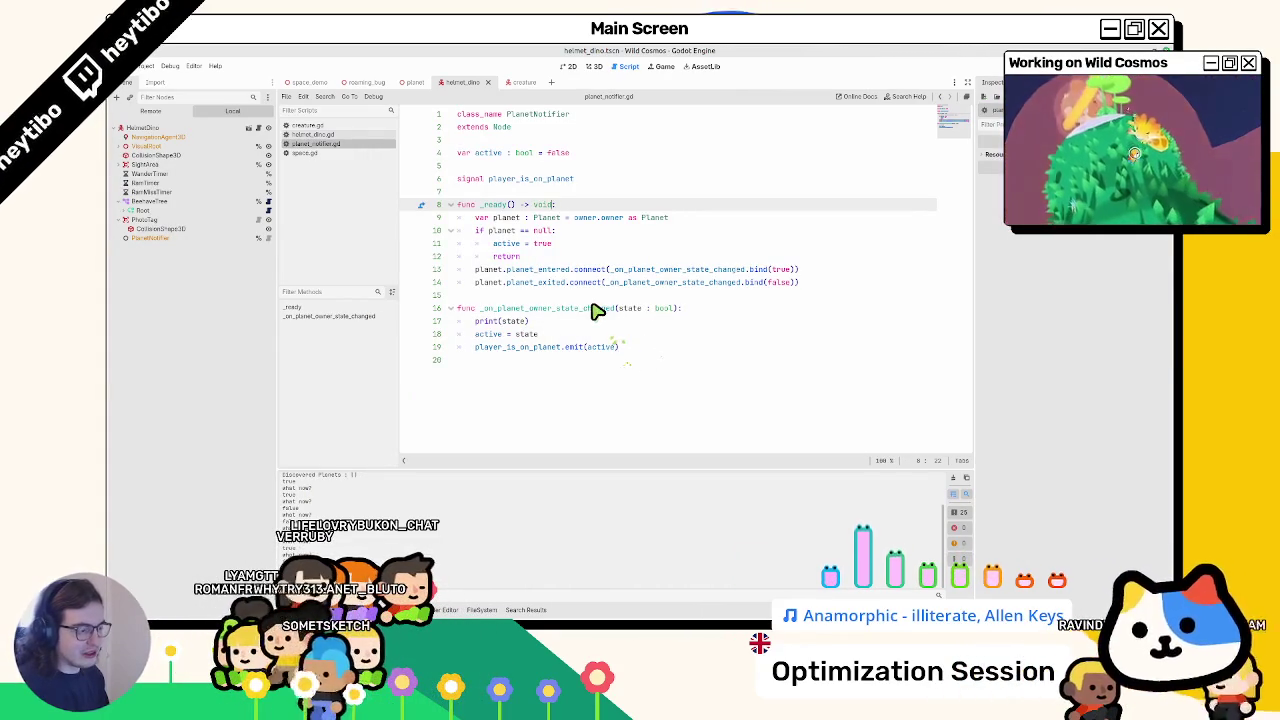
{"action": "key", "text": "F5"}
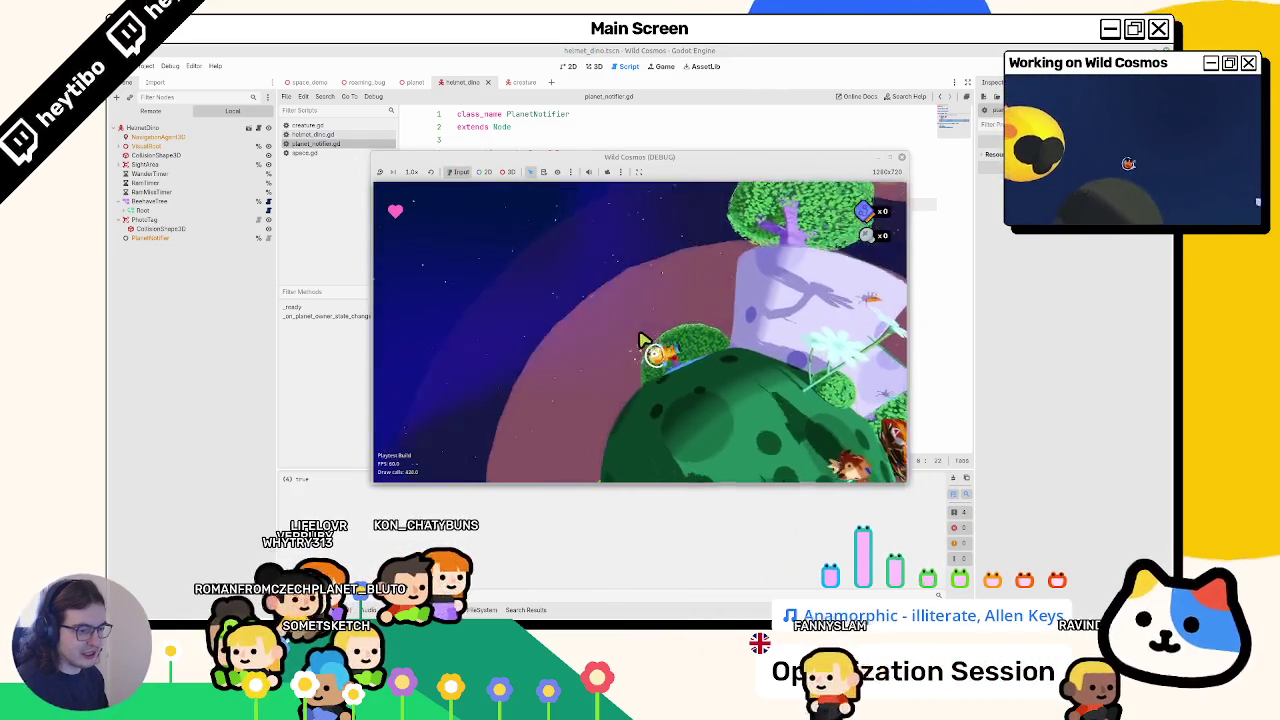
{"action": "key", "text": "w"}
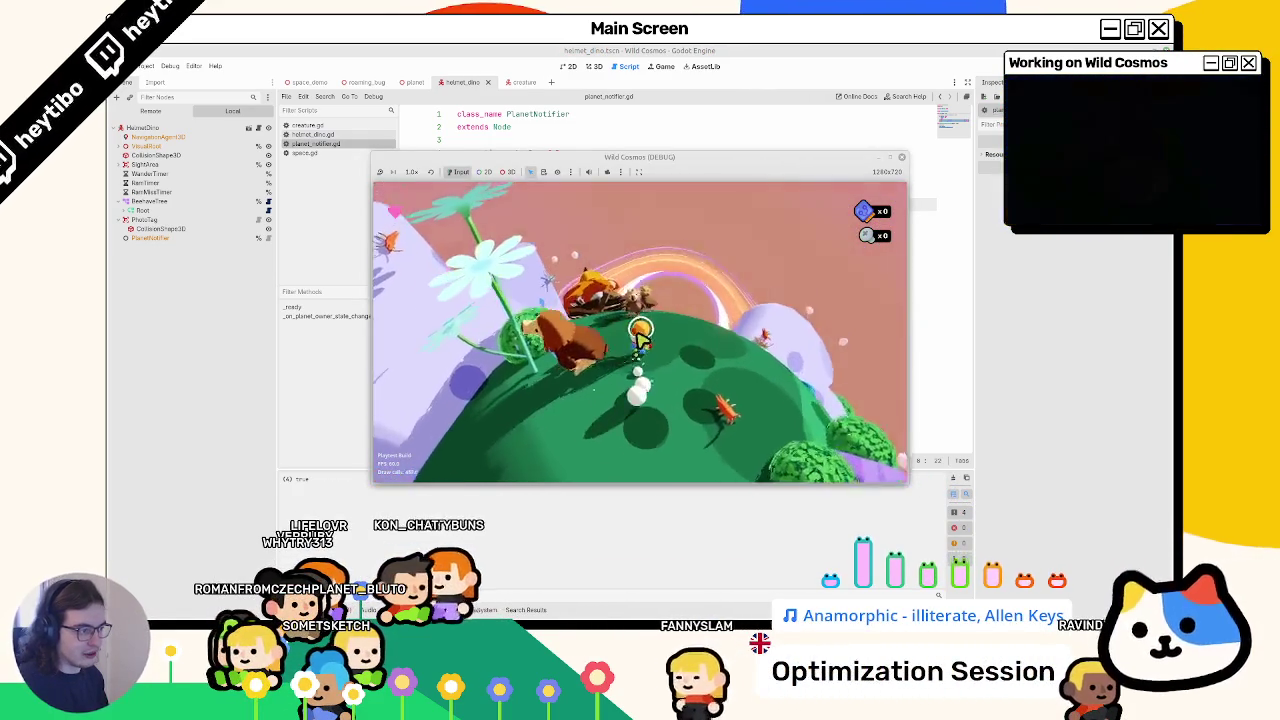
{"action": "key", "text": "a"}
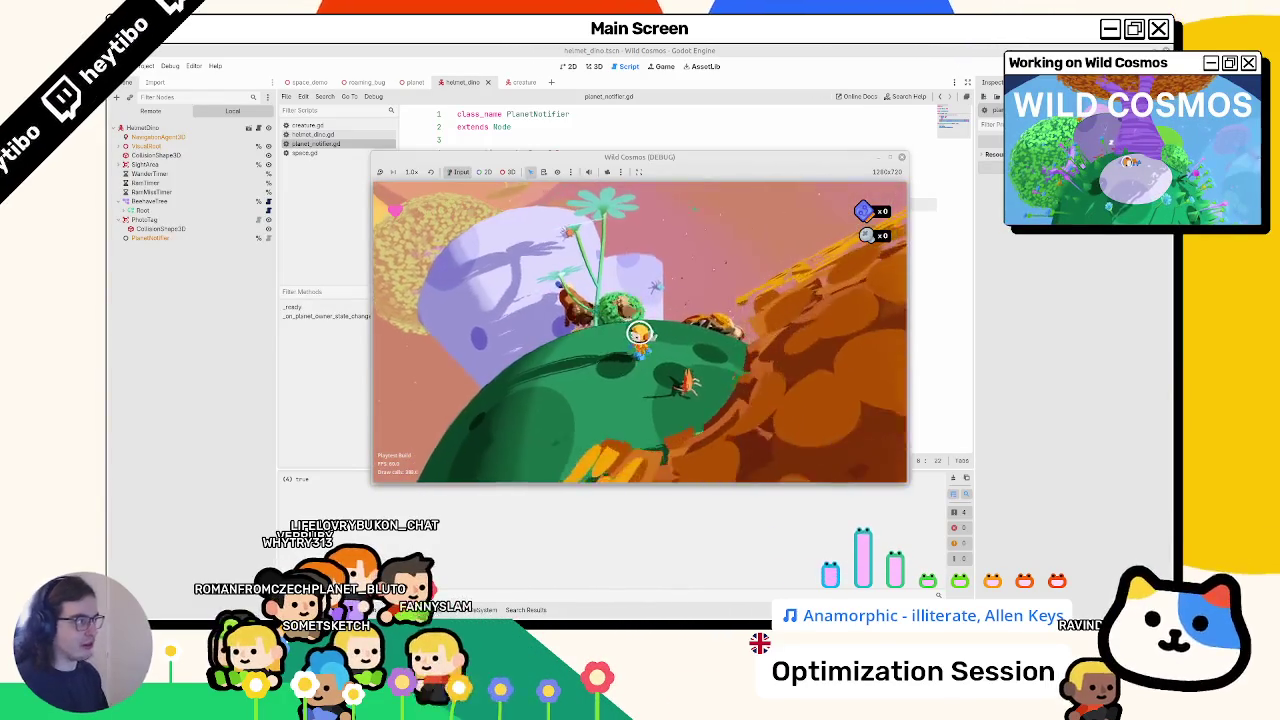
{"action": "key", "text": "F8"}
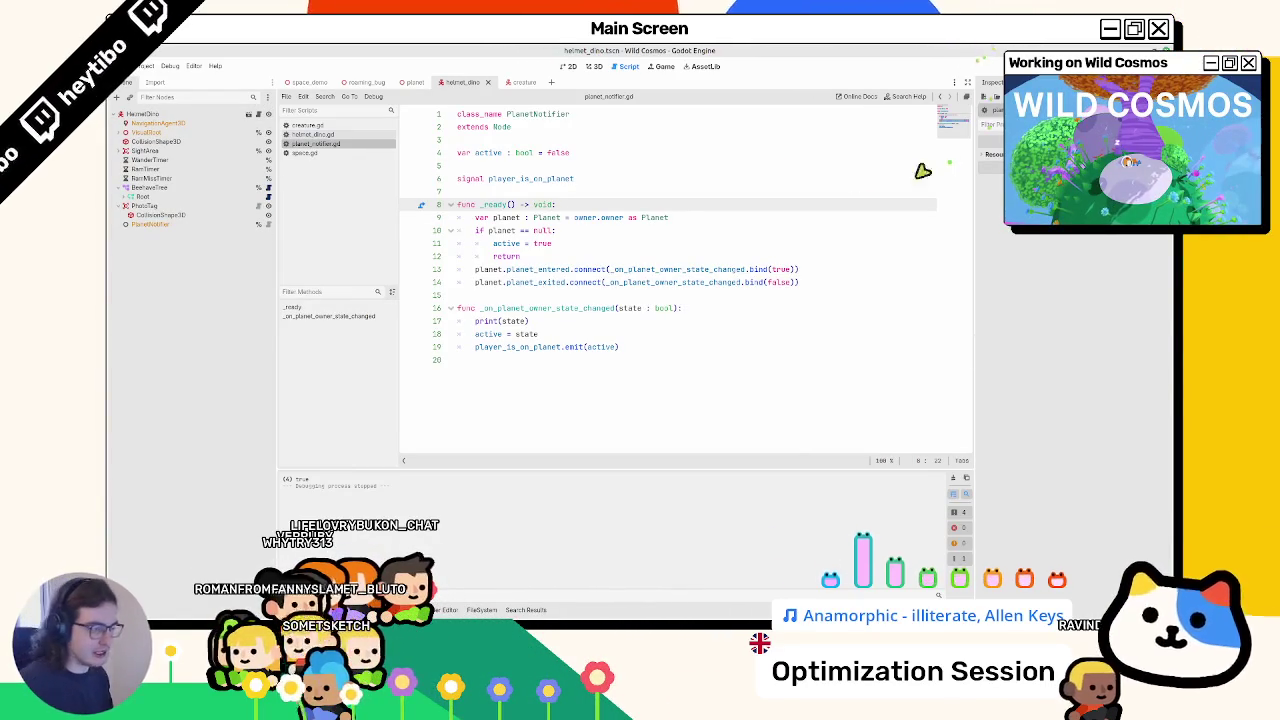
- Look through space.gd and creature.gd, then return to helmet_dino.gd
{"action": "left_click_drag", "start_coordinate": [481, 204], "coordinate": [650, 208]}
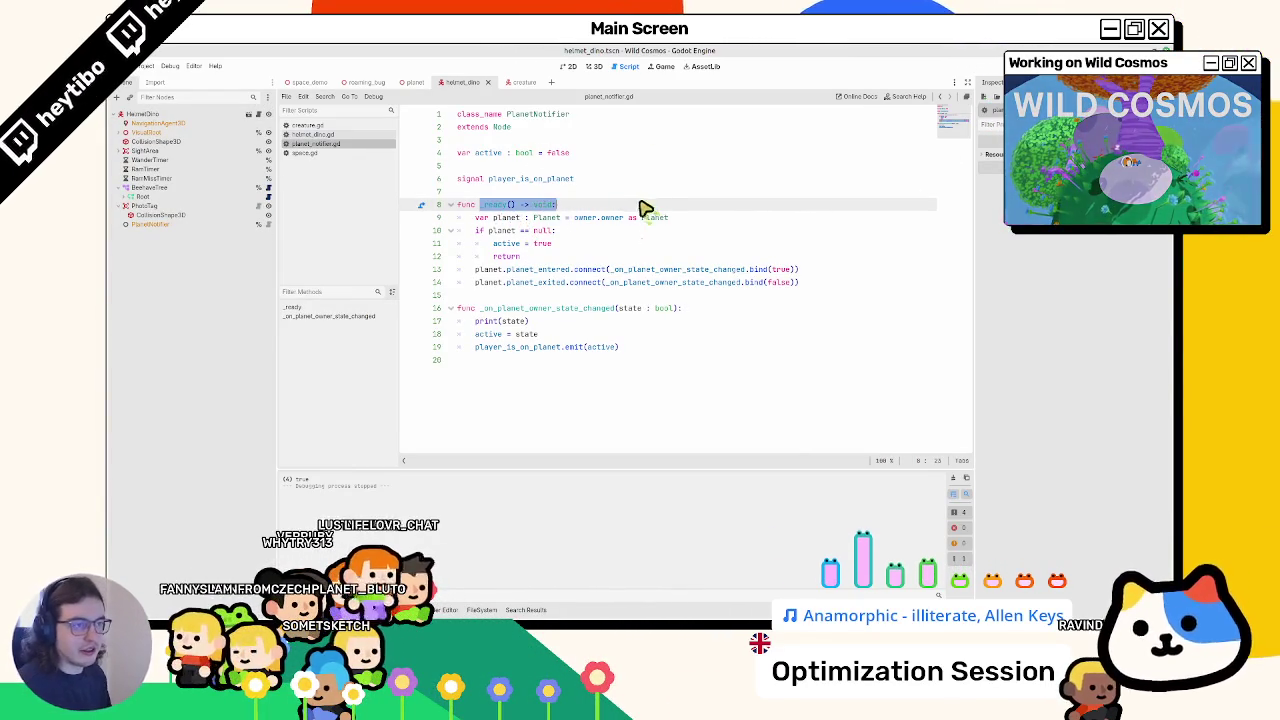
{"action": "left_click", "coordinate": [328, 151]}
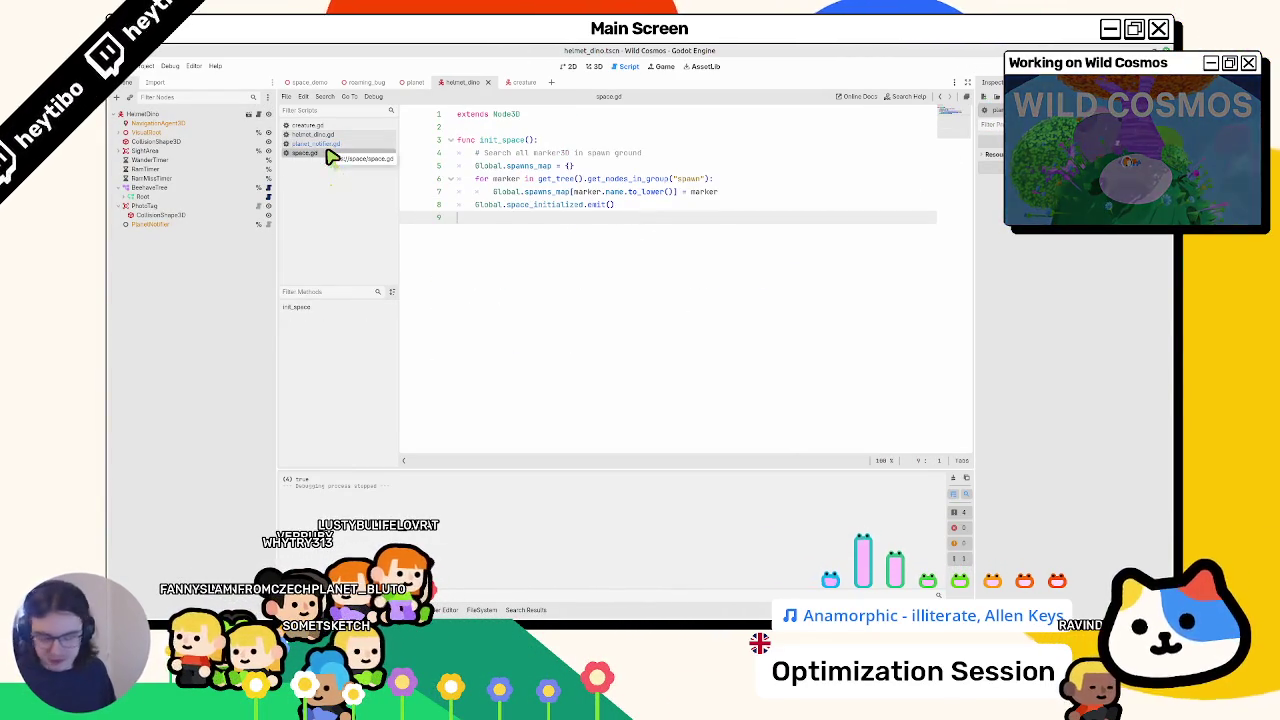
{"action": "left_click", "coordinate": [336, 135]}
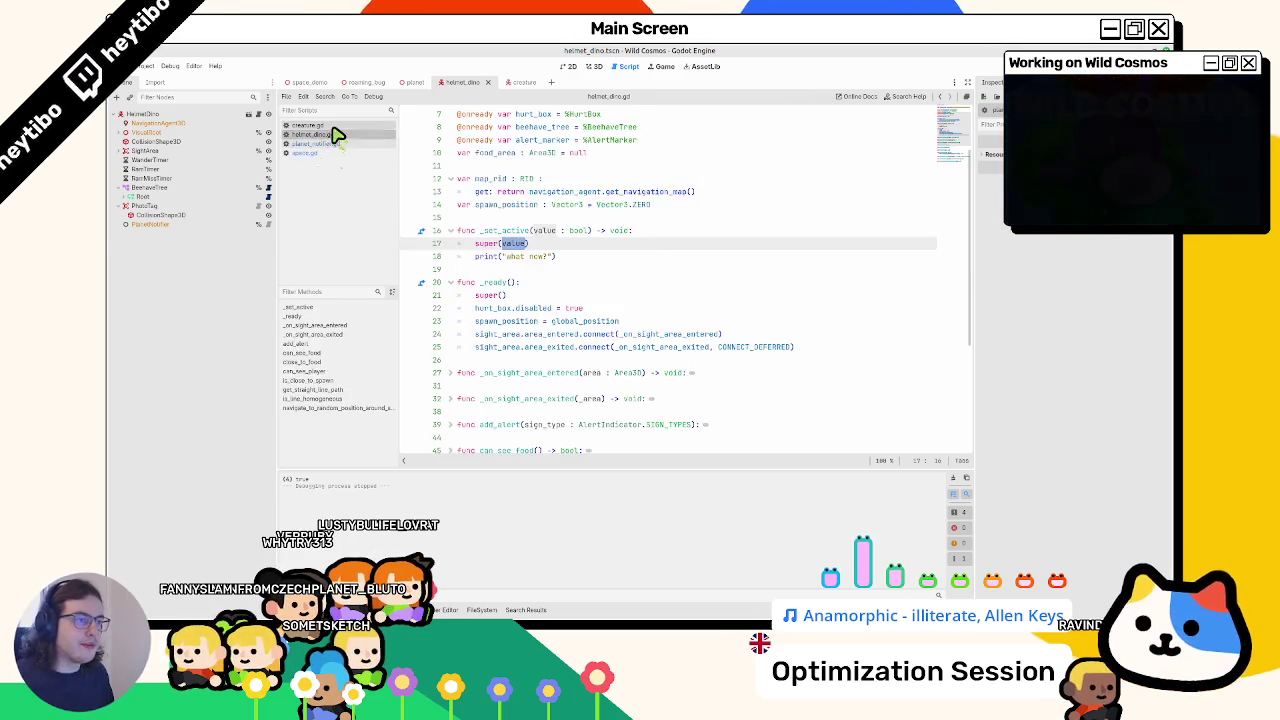
{"action": "left_click", "coordinate": [334, 128]}
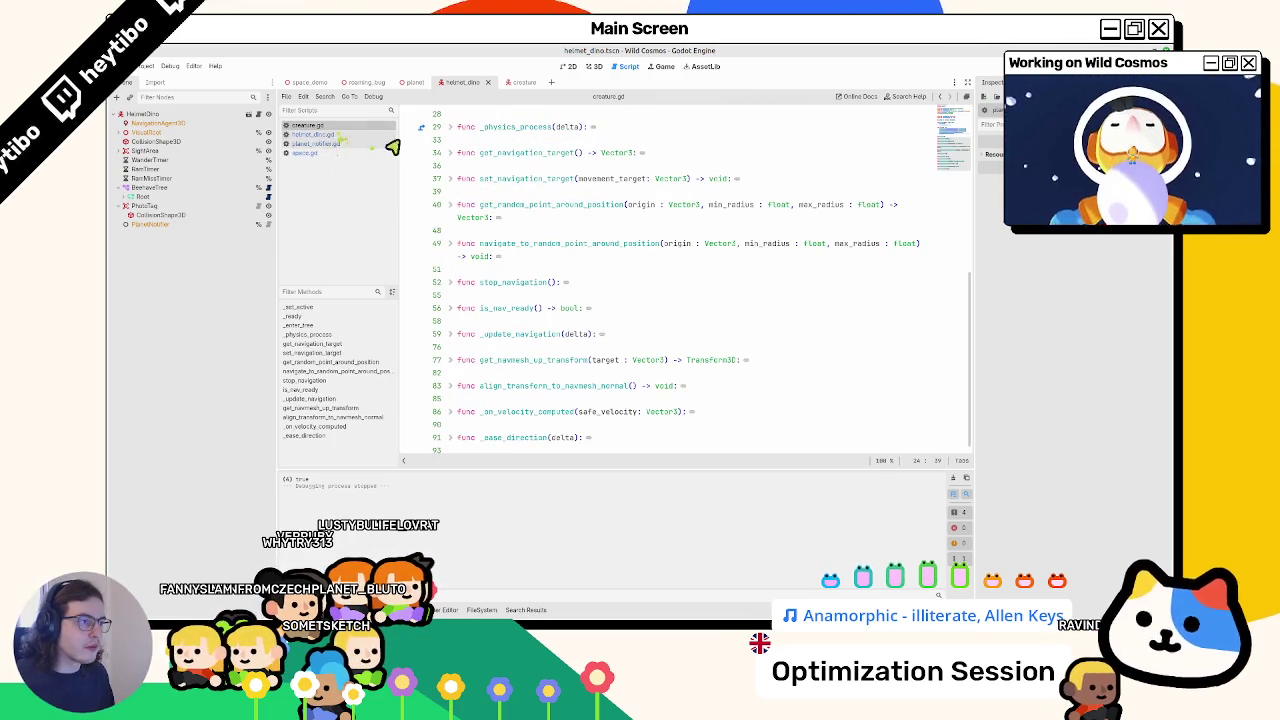
{"action": "scroll", "coordinate": [578, 177], "scroll_direction": "up", "scroll_amount": 3}
{"action": "scroll", "coordinate": [460, 217], "scroll_direction": "up", "scroll_amount": 3}
{"action": "left_click", "coordinate": [343, 137]}
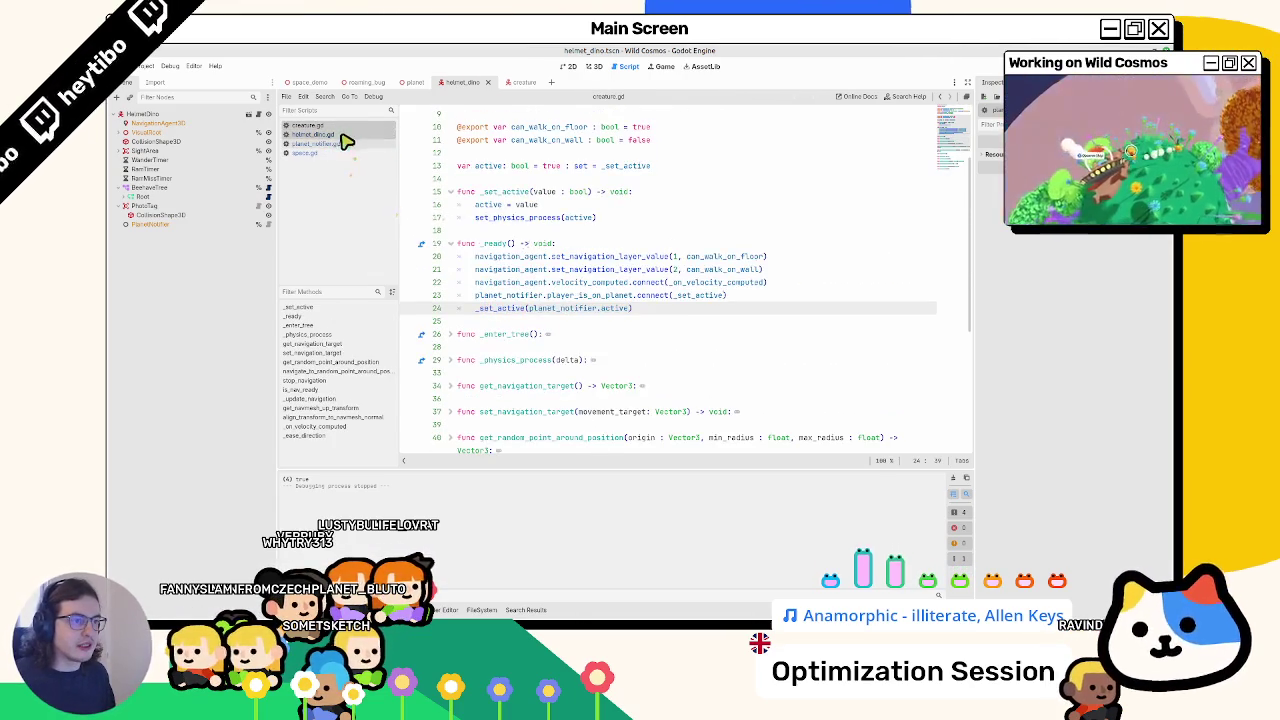
- Replace line 18's 'what now?' print with beehave_tree.disable() and inspect its definition
{"action": "left_click", "coordinate": [500, 256]}
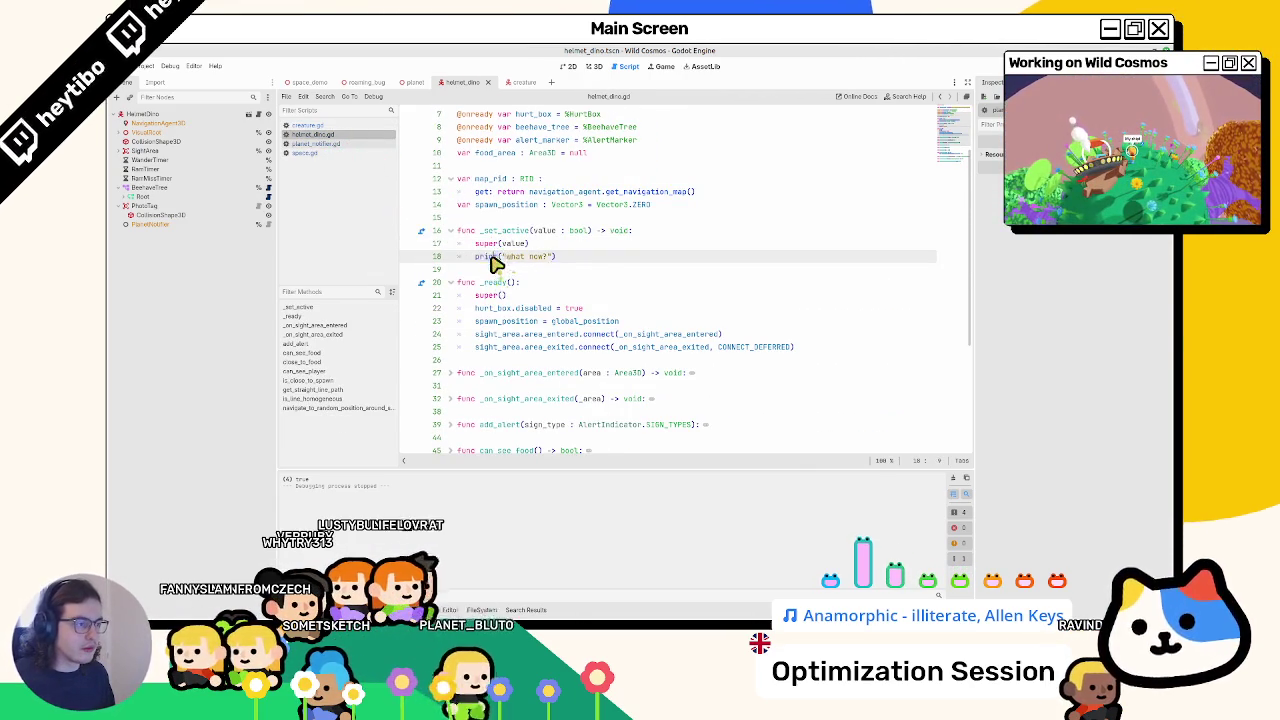
{"action": "mouse_move", "coordinate": [500, 256]}
{"action": "left_mouse_down"}
{"action": "mouse_move", "coordinate": [600, 263]}
{"action": "mouse_move", "coordinate": [572, 266]}
{"action": "left_mouse_up"}
{"action": "scroll", "coordinate": [572, 266], "scroll_direction": "up", "scroll_amount": 2}
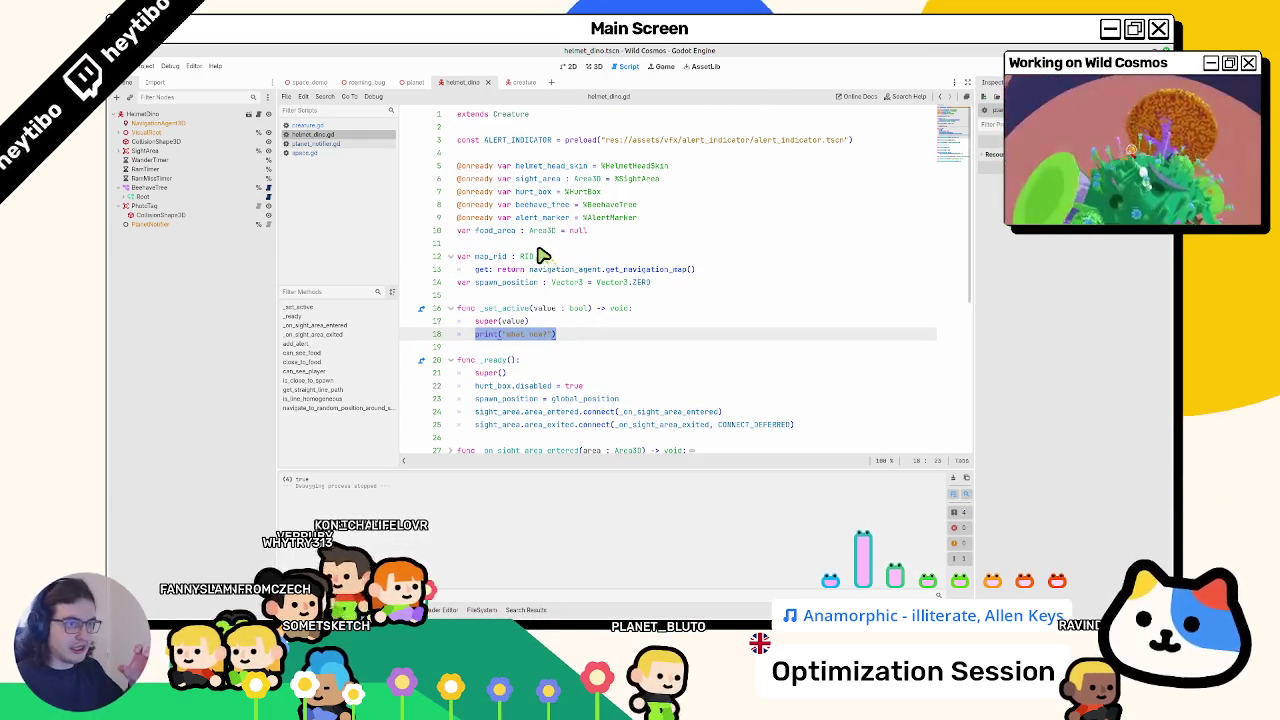
{"action": "type", "text": "beeh"}
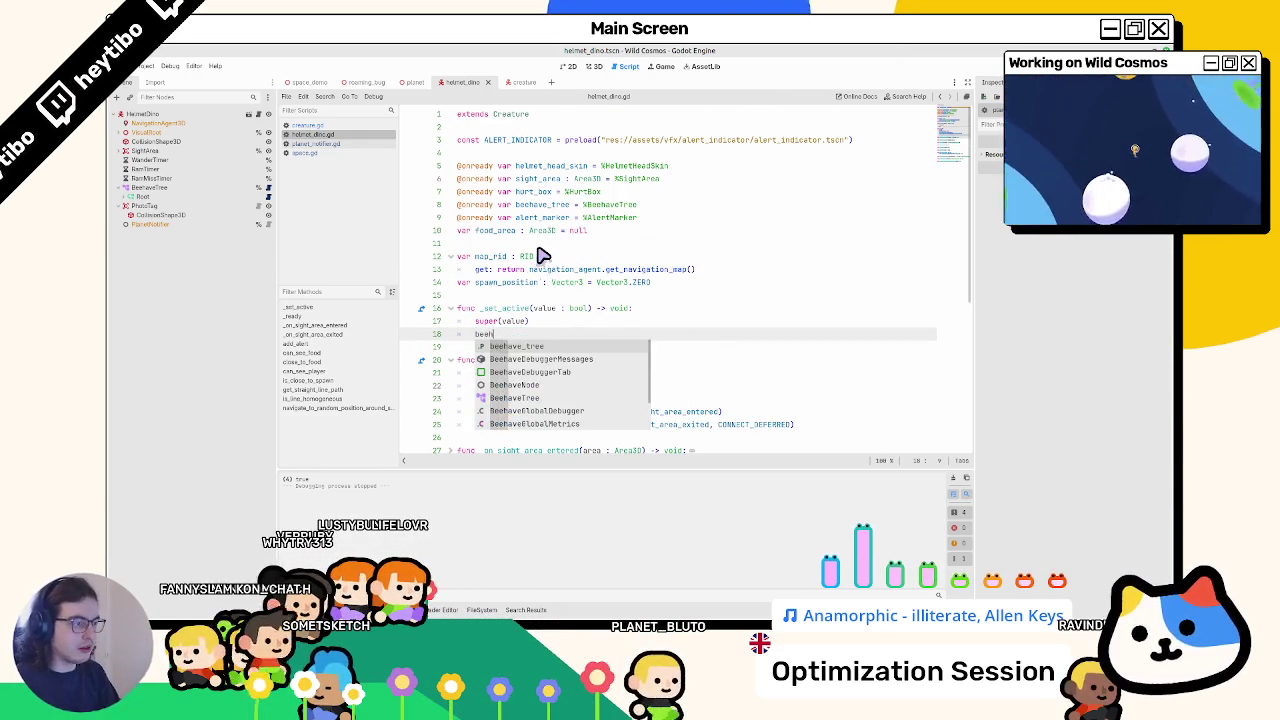
{"action": "key", "text": "Return"}
{"action": "type", "text": "disa"}
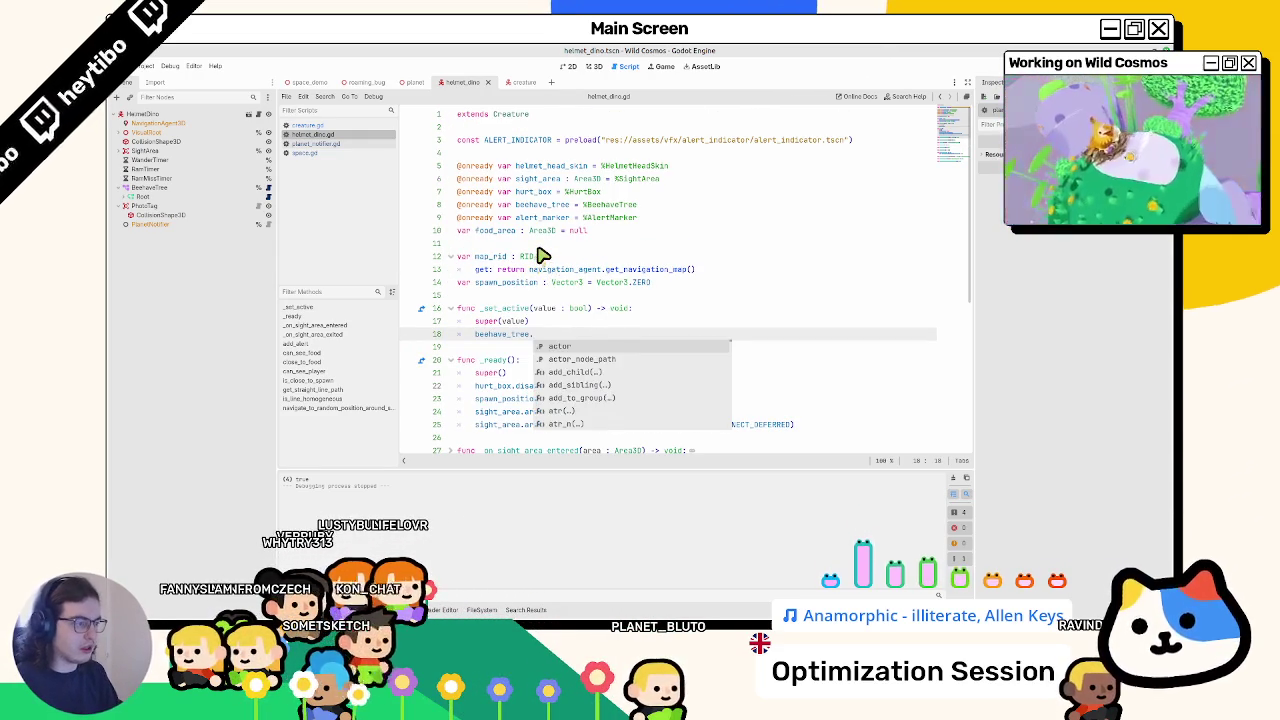
{"action": "key", "text": "BackSpace"}
{"action": "key", "text": "BackSpace"}
{"action": "key", "text": "BackSpace"}
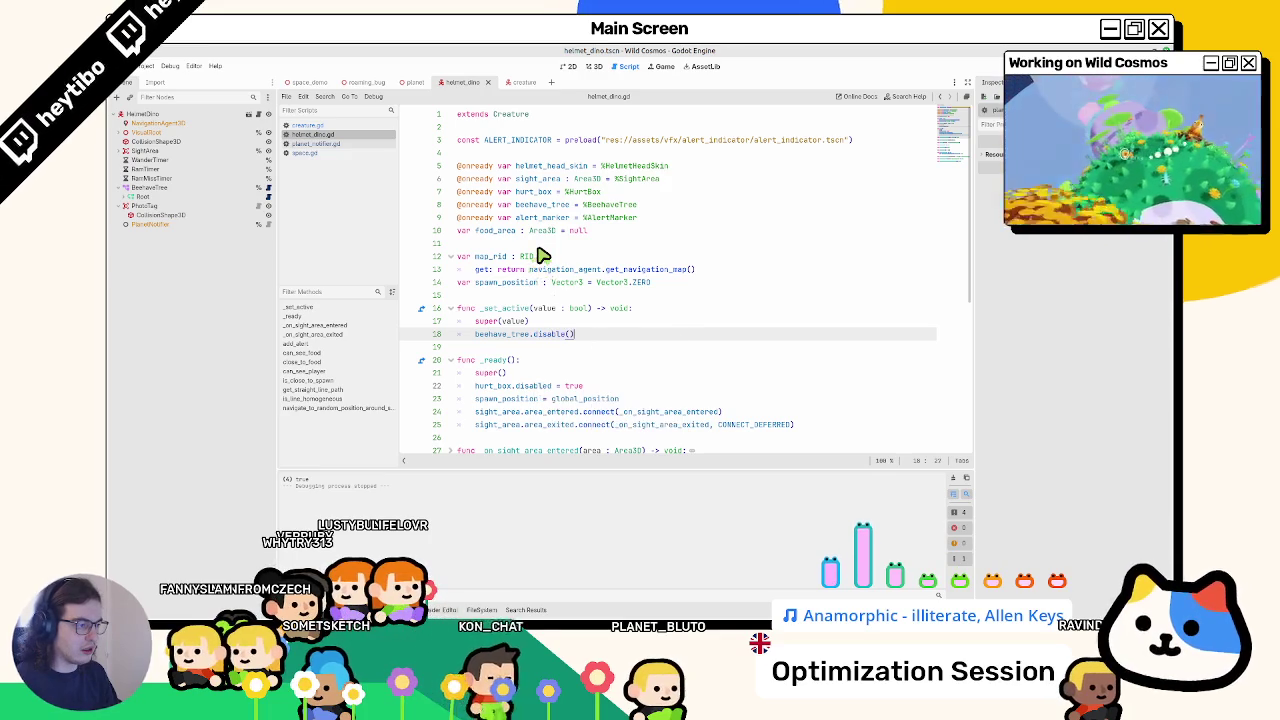
{"action": "key", "text": "BackSpace"}
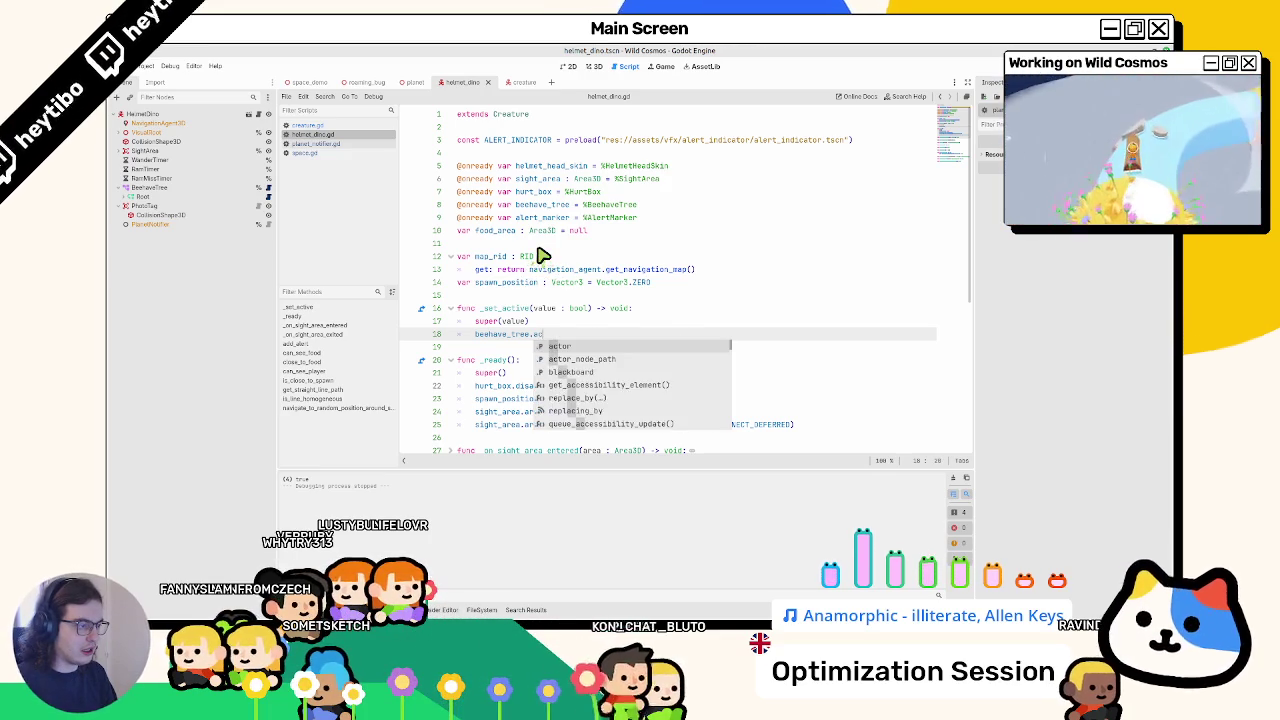
{"action": "type", "text": "disab"}
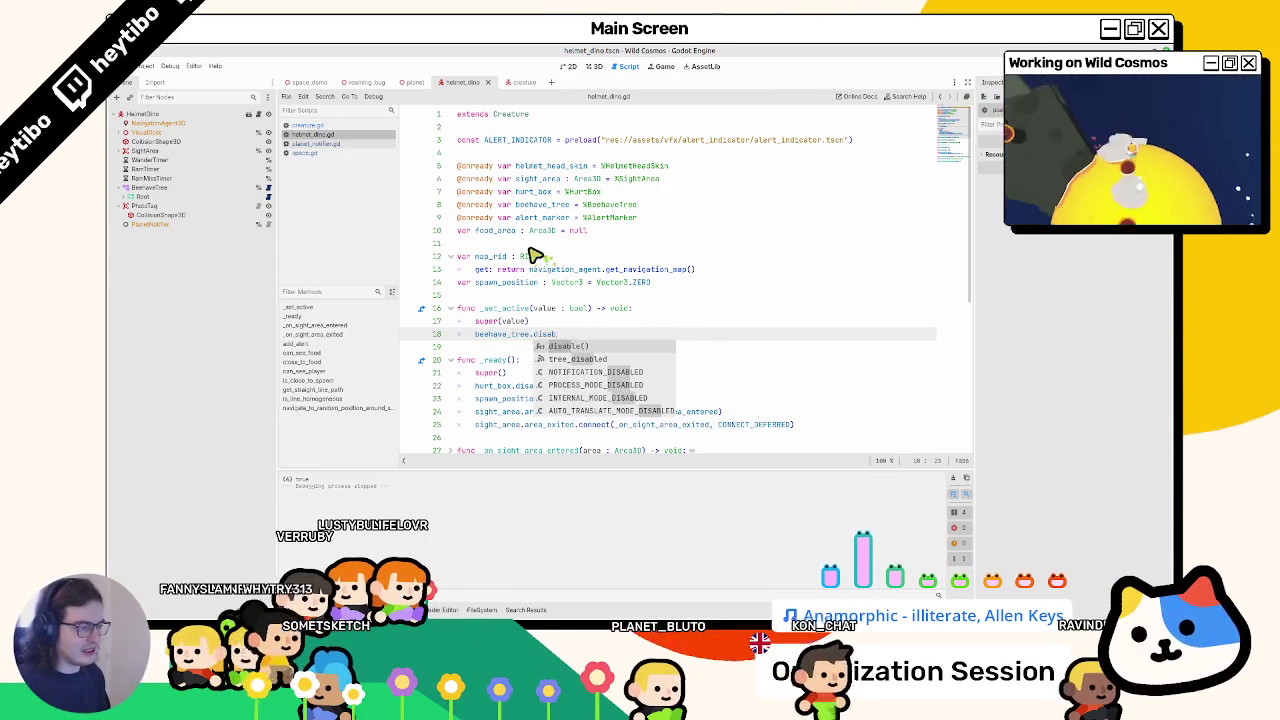
{"action": "key", "text": "Return"}
{"action": "left_click", "coordinate": [558, 336], "text": "ctrl"}
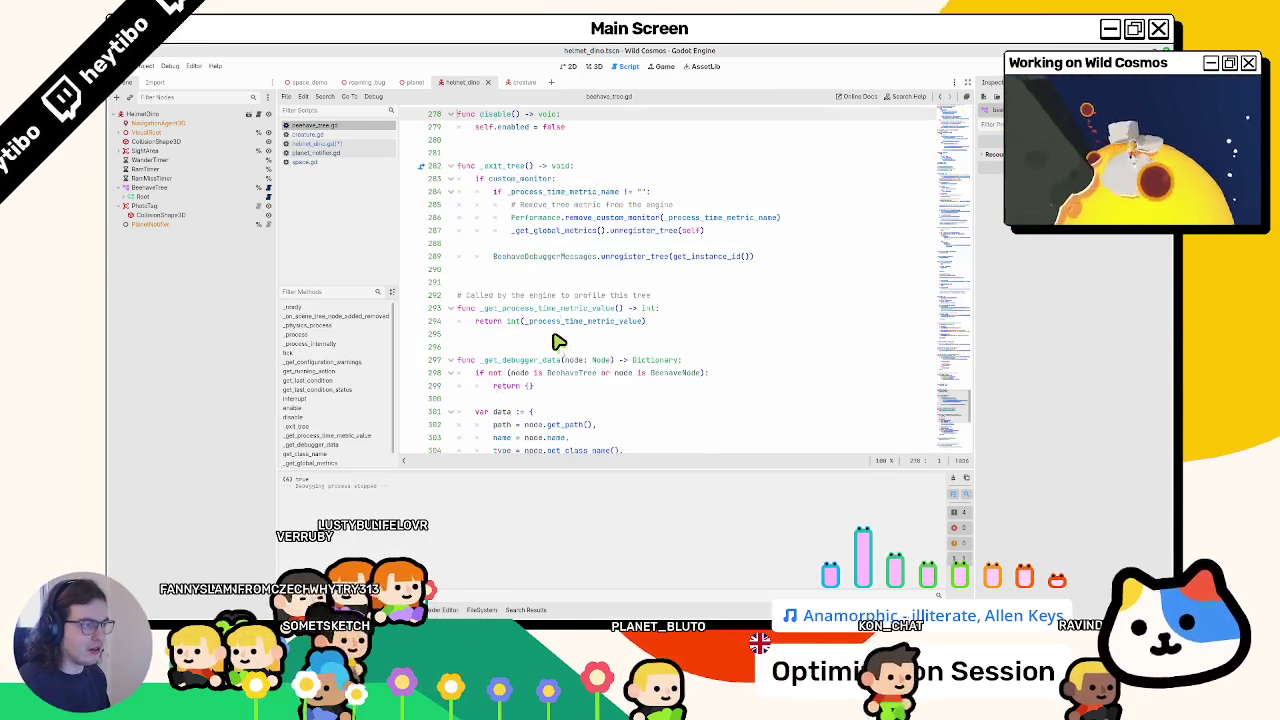
{"action": "left_click", "coordinate": [330, 143]}
- Change line 18 to beehave_tree.enabled = active and save the helmet_dino script
{"action": "key", "text": "BackSpace"}
{"action": "key", "text": "BackSpace"}
{"action": "key", "text": "BackSpace"}
{"action": "type", "text": "e"}
{"action": "type", "text": "nabled = "}
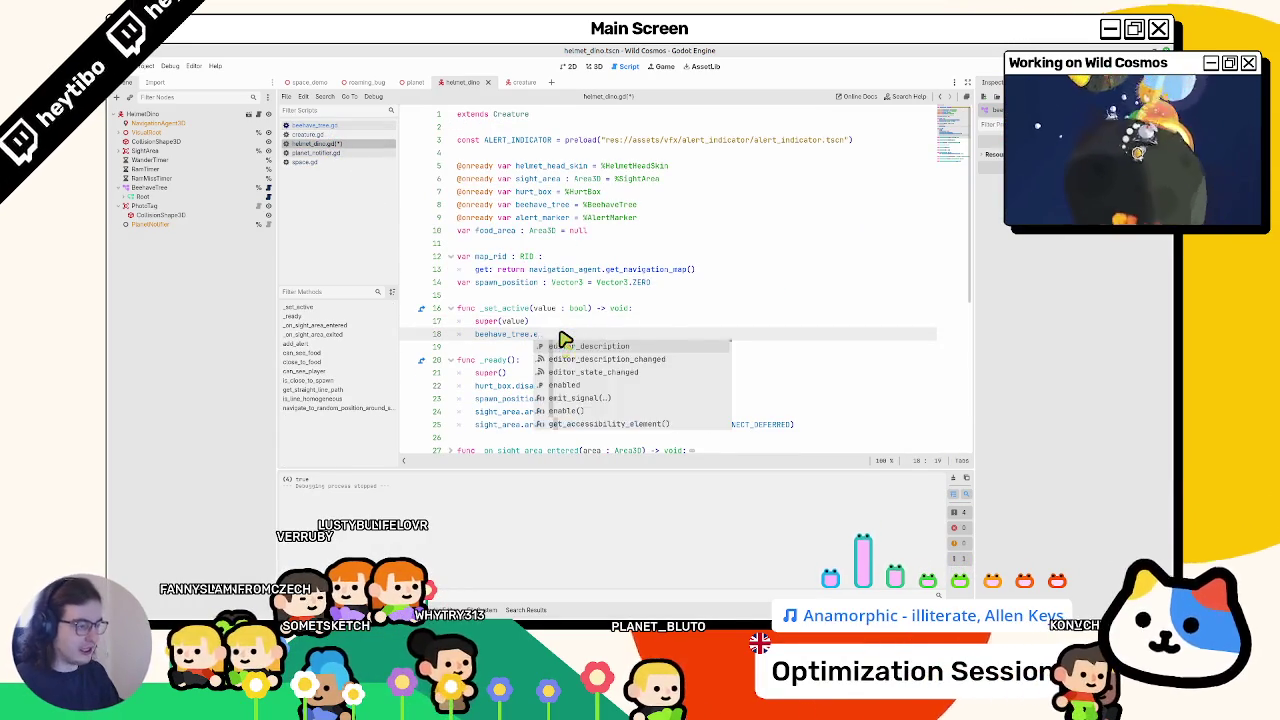
{"action": "type", "text": "active"}
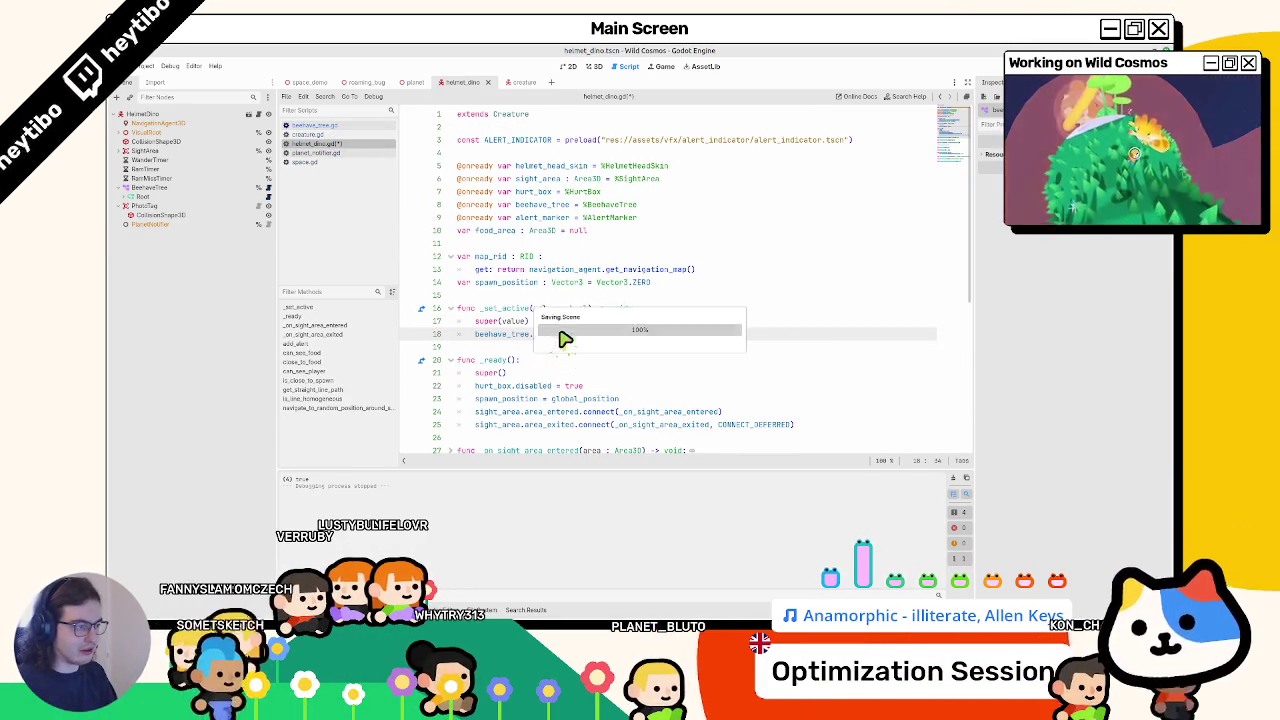
{"action": "key", "text": "ctrl+s"}
{"action": "key", "text": "Up"}
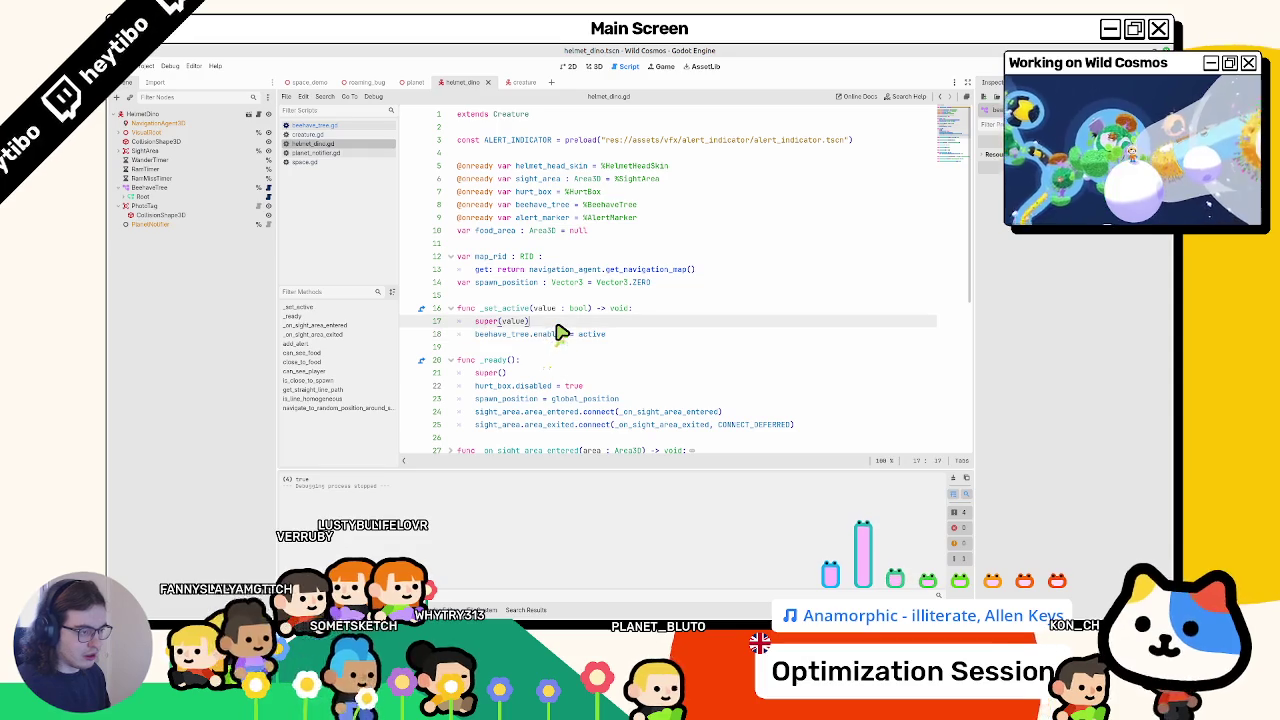
{"action": "scroll", "coordinate": [563, 331], "scroll_direction": "down", "scroll_amount": 3}
{"action": "scroll", "coordinate": [563, 331], "scroll_direction": "up", "scroll_amount": 3}
{"action": "left_click", "coordinate": [660, 339]}
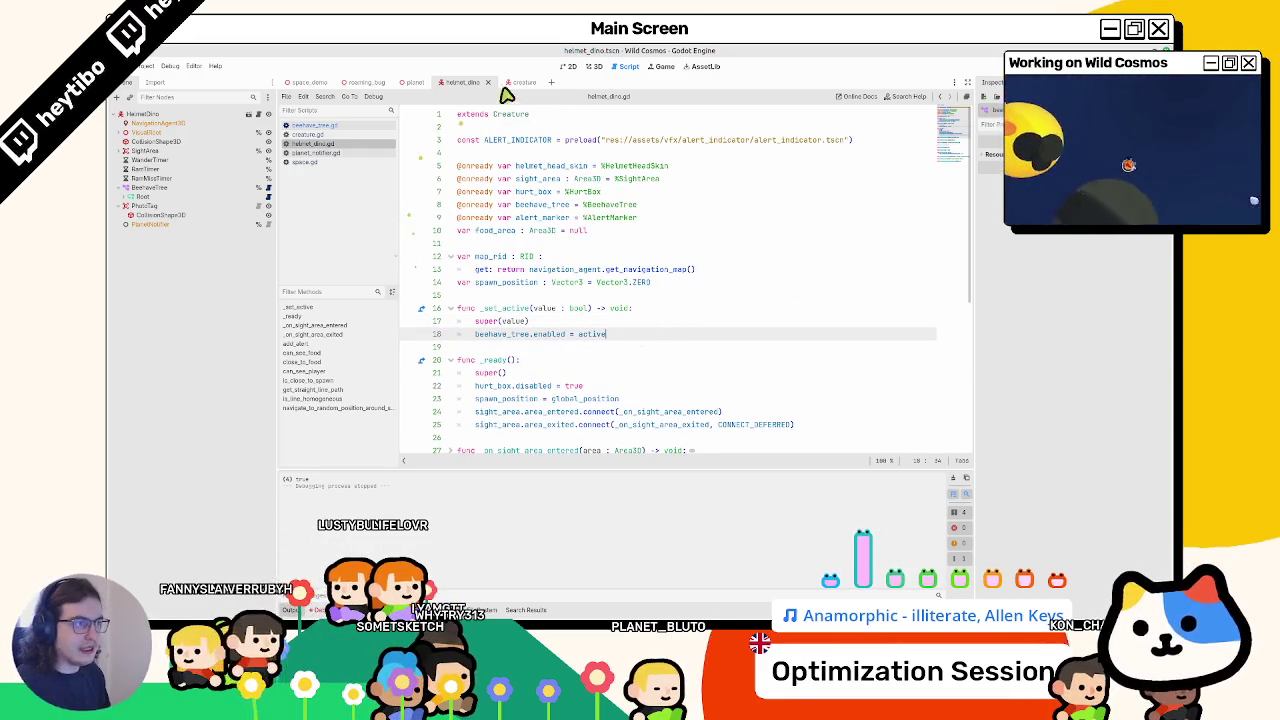
- In 3D view, collapse BeehaveTree and browse the planet scene and roaming_bug script
{"action": "left_click", "coordinate": [594, 66]}
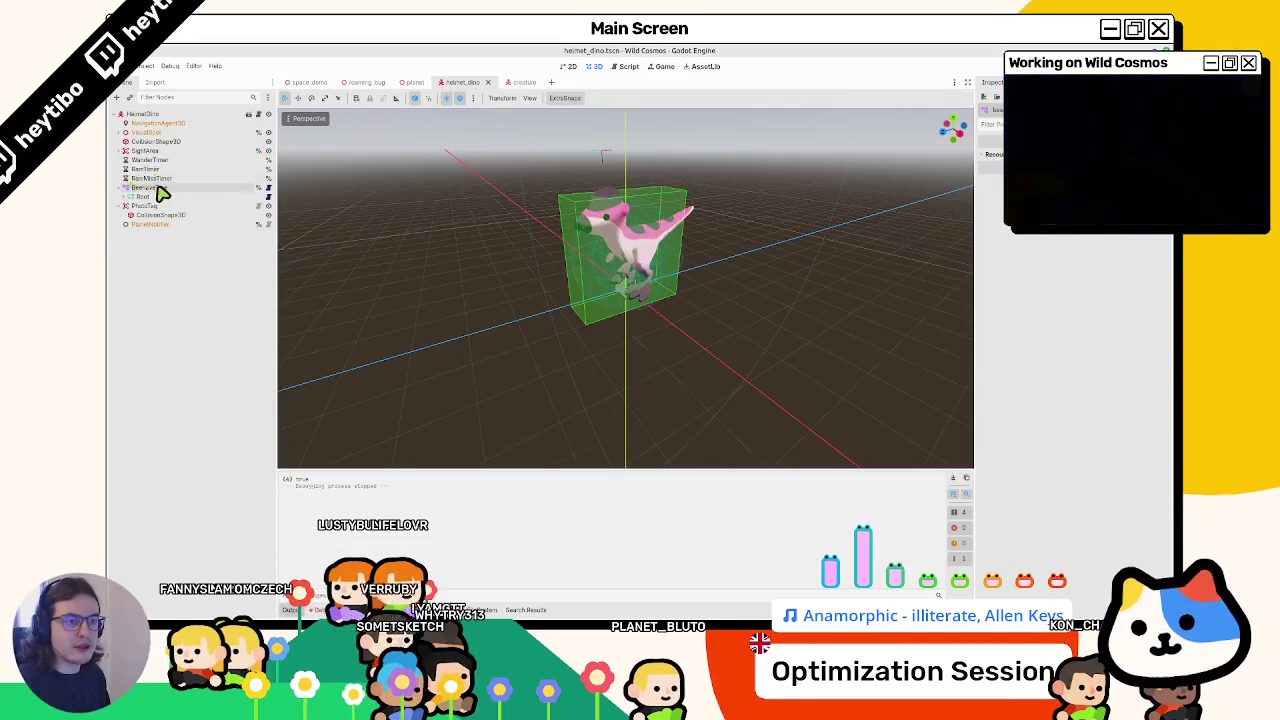
{"action": "left_click", "coordinate": [120, 188]}
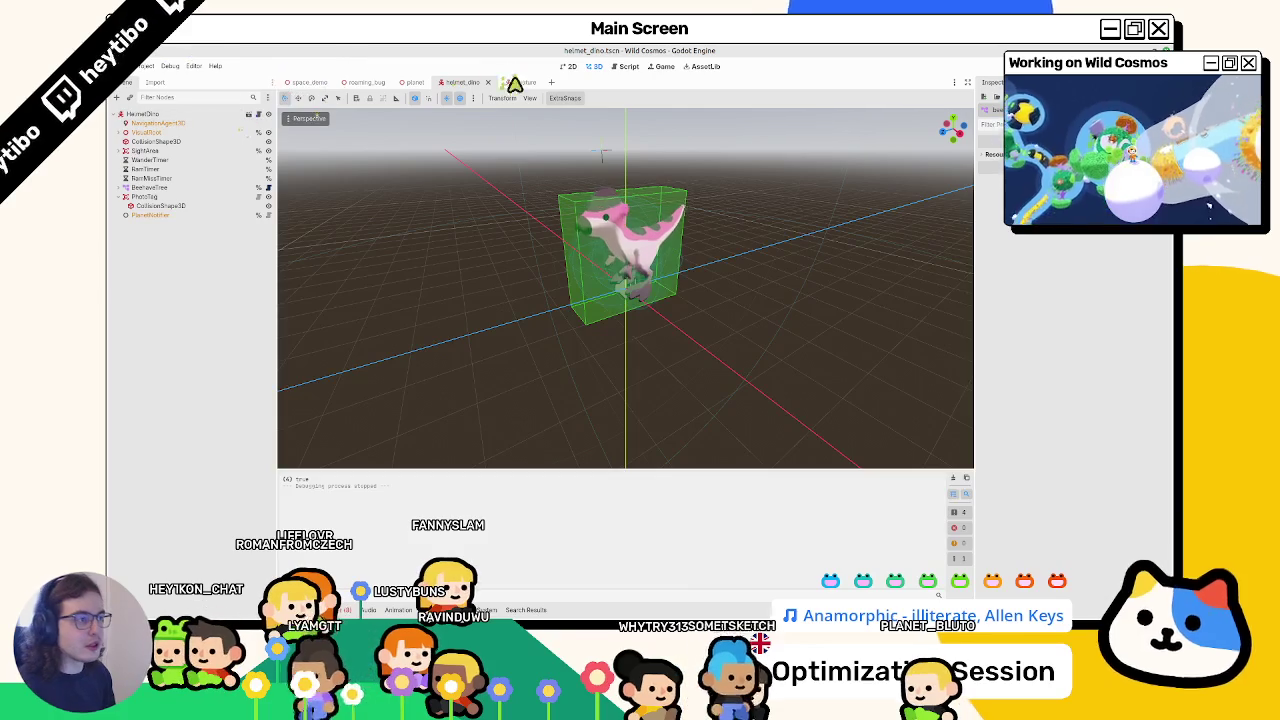
{"action": "left_click", "coordinate": [411, 82]}
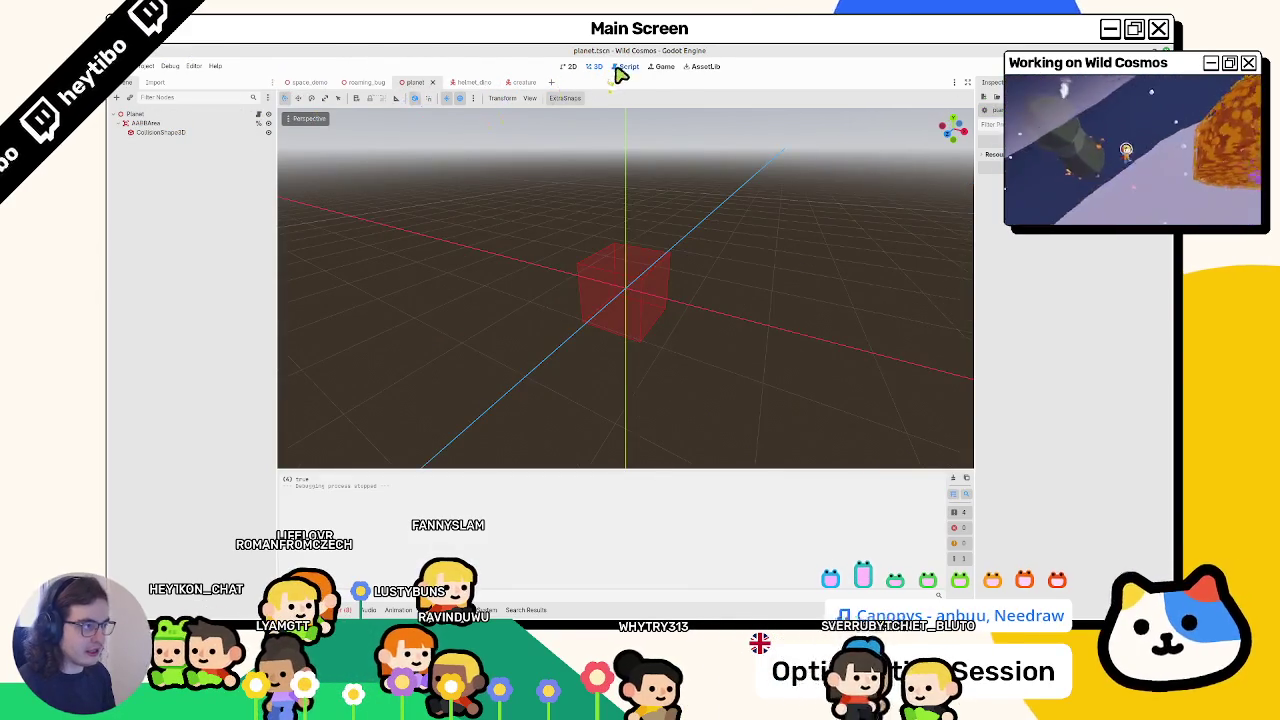
{"action": "left_click", "coordinate": [622, 67]}
{"action": "left_click", "coordinate": [363, 82]}
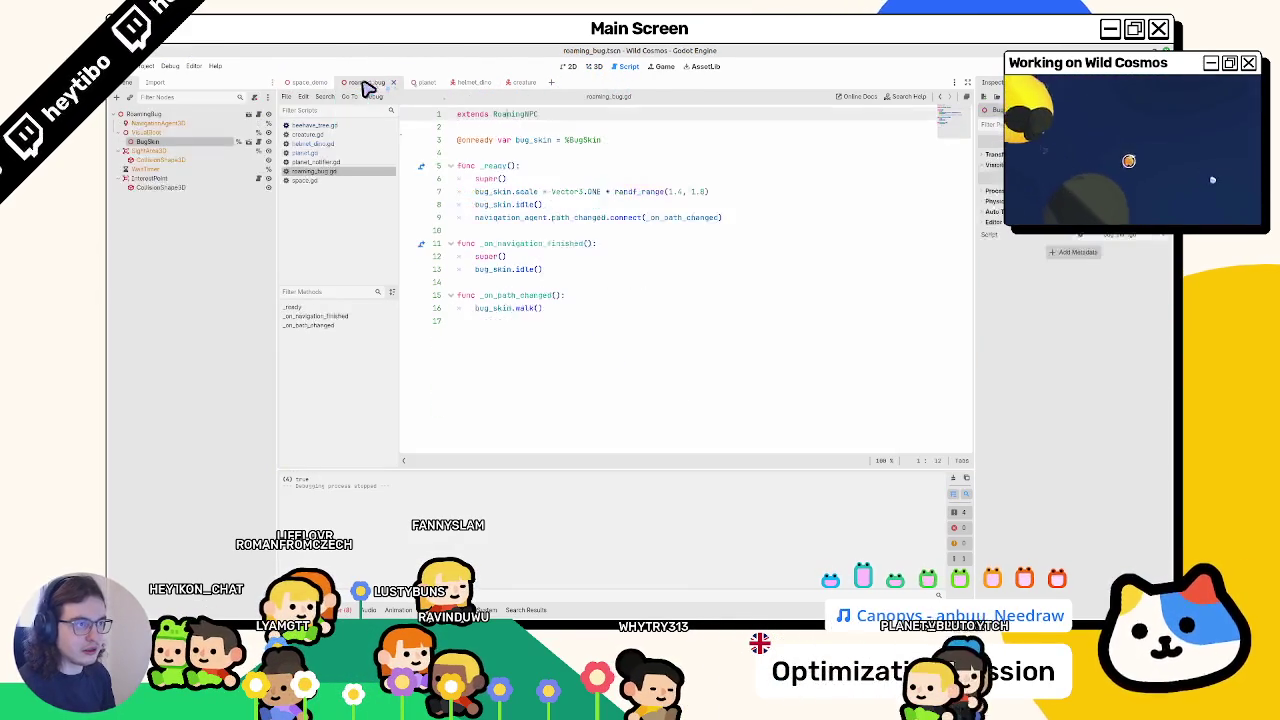
{"action": "left_click", "coordinate": [420, 83]}
{"action": "left_click", "coordinate": [596, 66]}
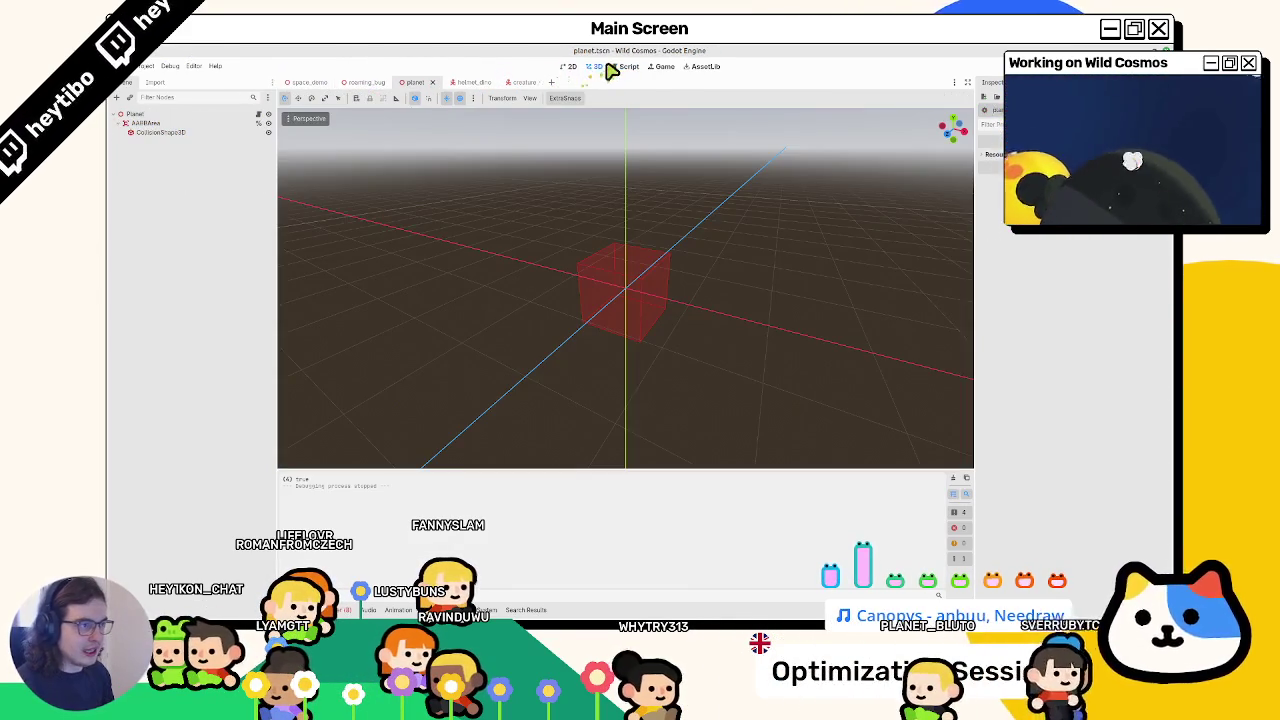
- Back in helmet_dino, expand VisualRoot to show HelmetHeadSkin, then open the root script
{"action": "left_click", "coordinate": [463, 82]}
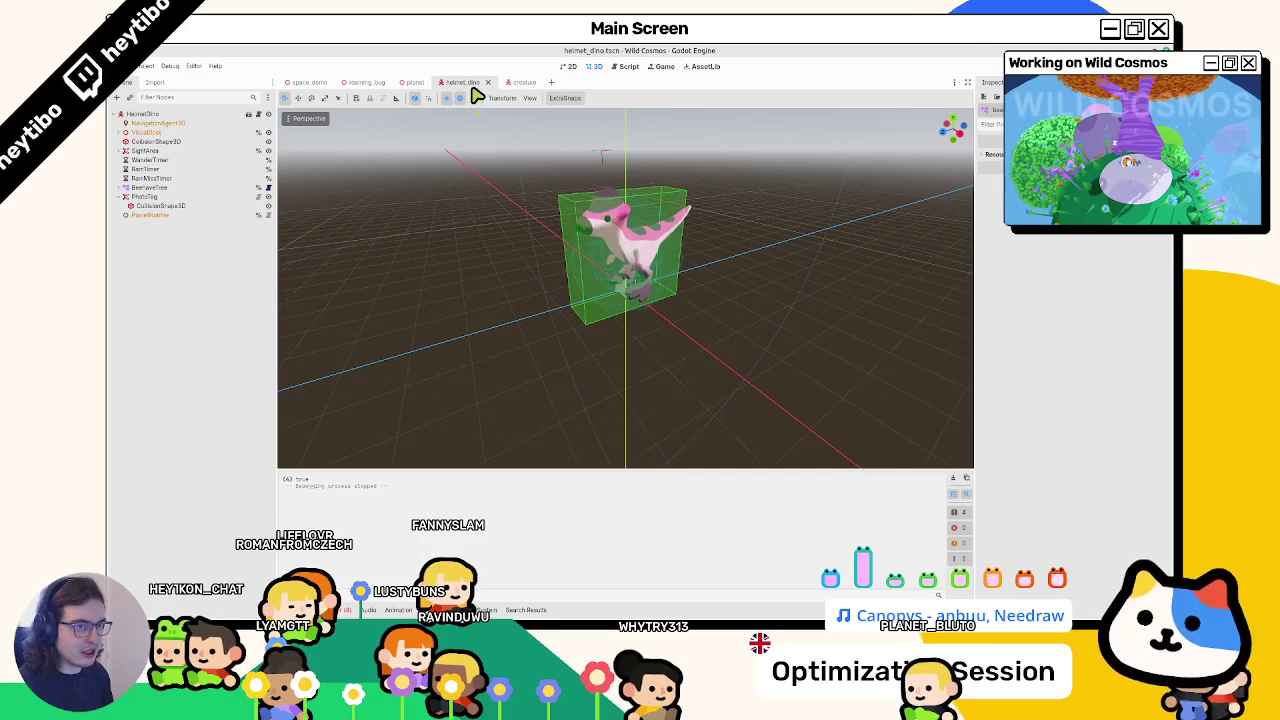
{"action": "left_click", "coordinate": [117, 132]}
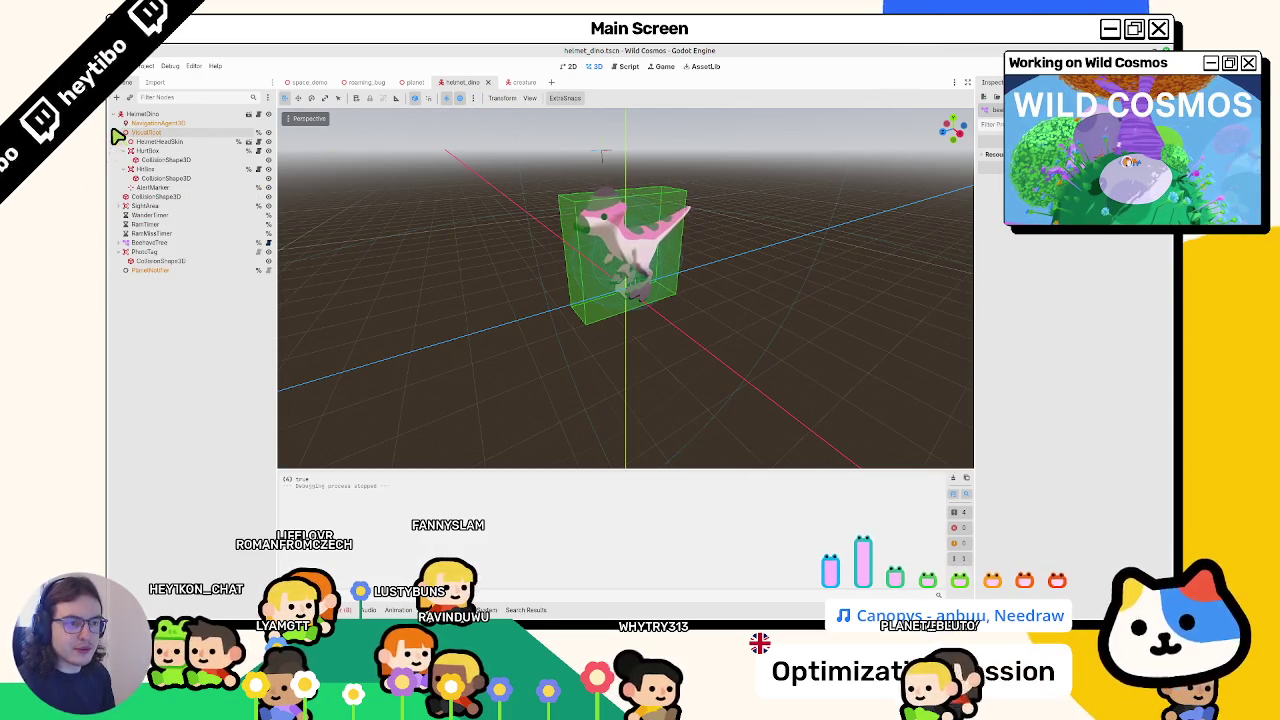
{"action": "left_click", "coordinate": [248, 114]}
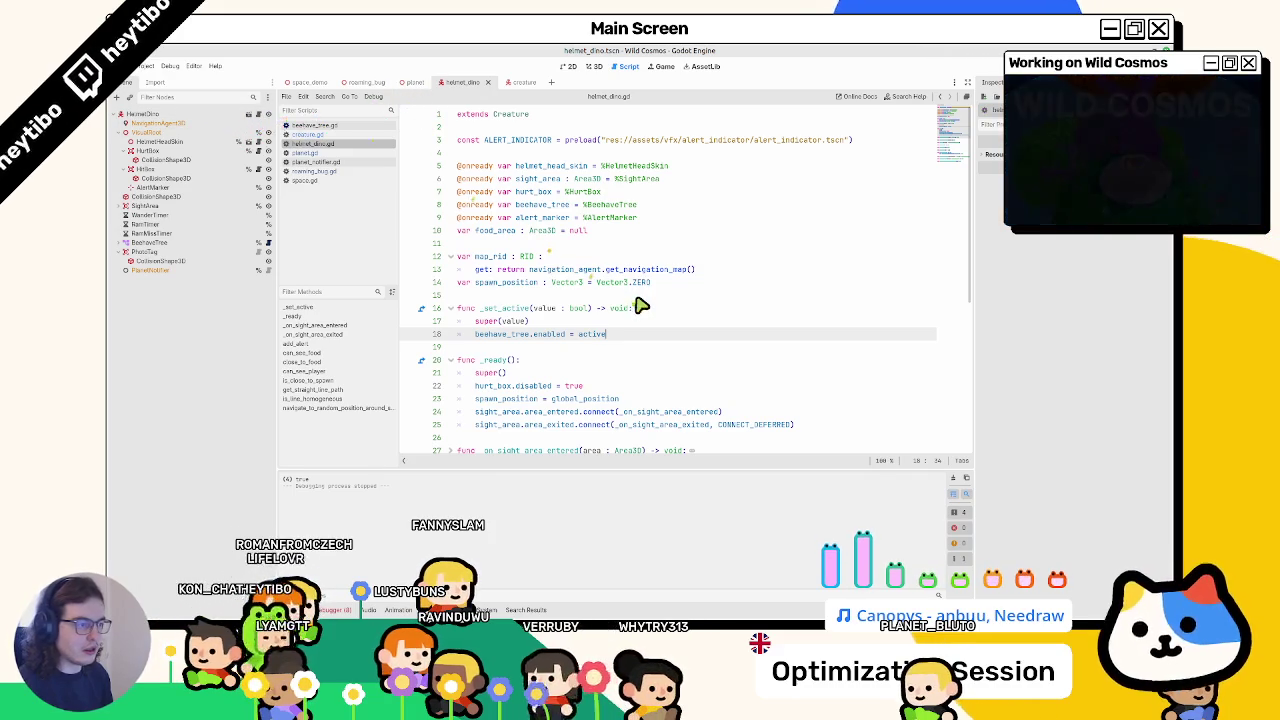
- Add 'visible = active' as line 19 of _set_active and run the game with F5
{"action": "mouse_move", "coordinate": [648, 296]}
{"action": "key", "text": "Return"}
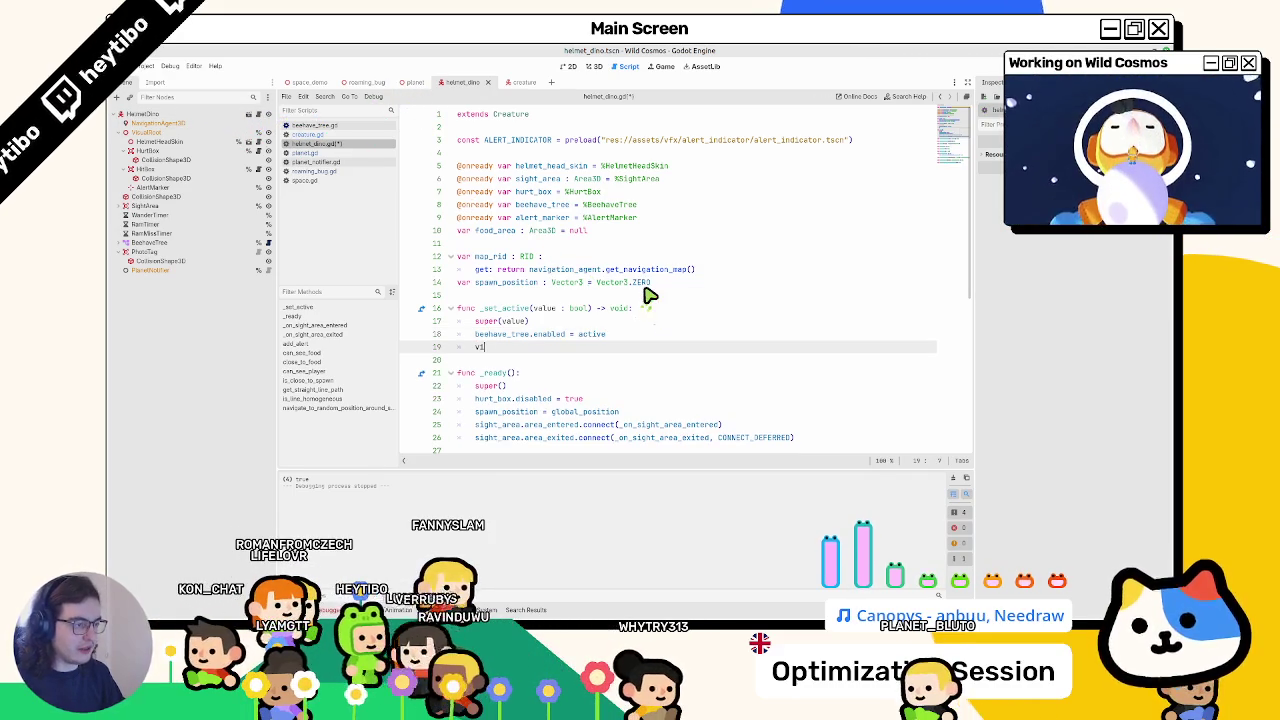
{"action": "type", "text": "visi"}
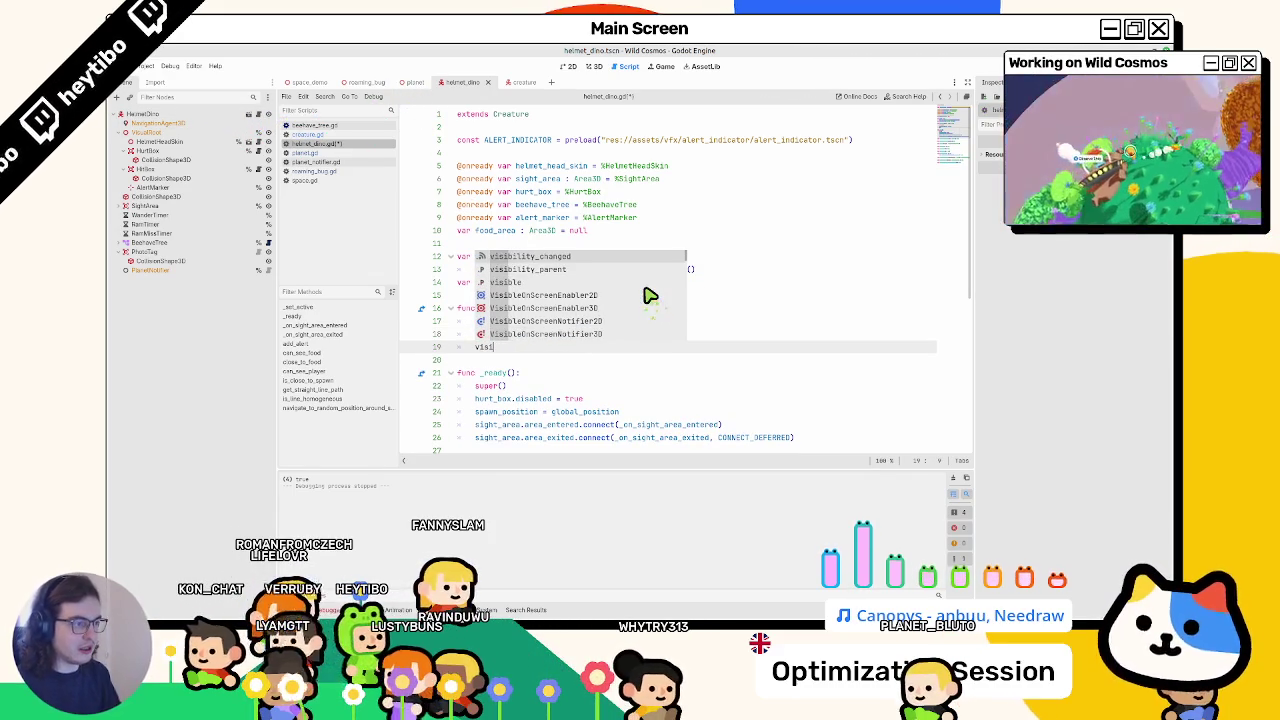
{"action": "key", "text": "Down"}
{"action": "key", "text": "Down"}
{"action": "key", "text": "Return"}
{"action": "type", "text": "= "}
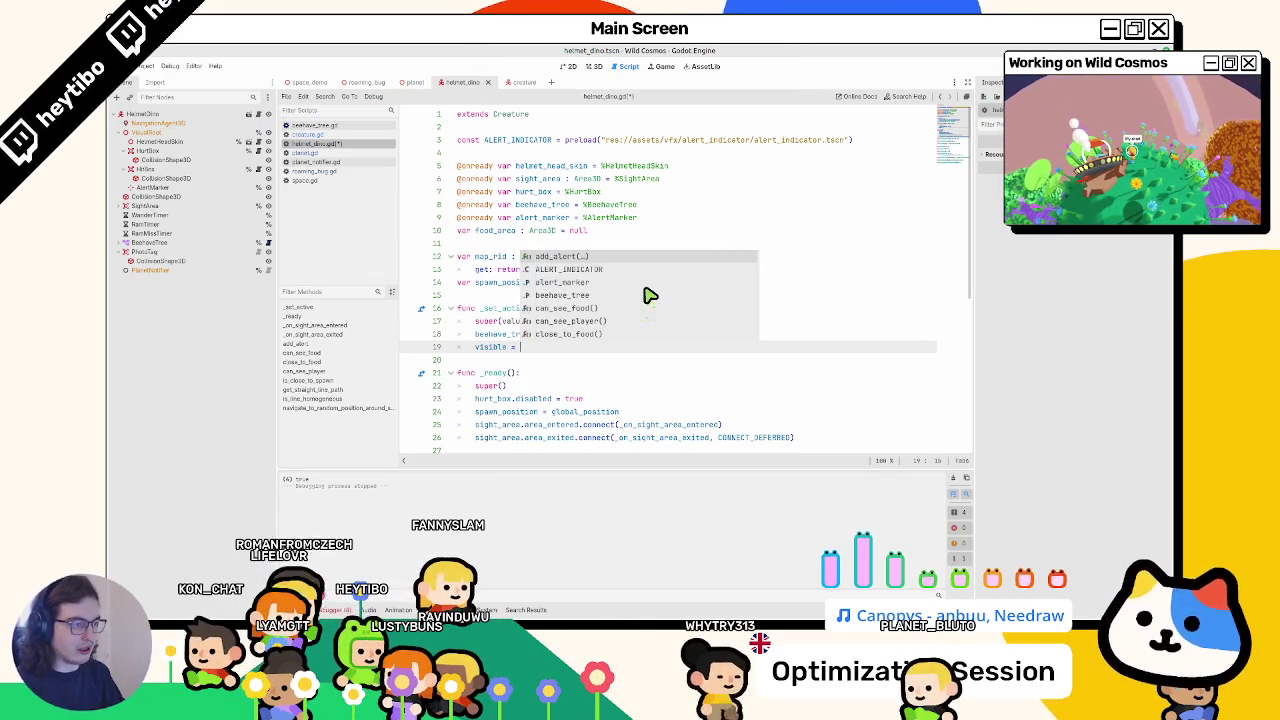
{"action": "type", "text": "active"}
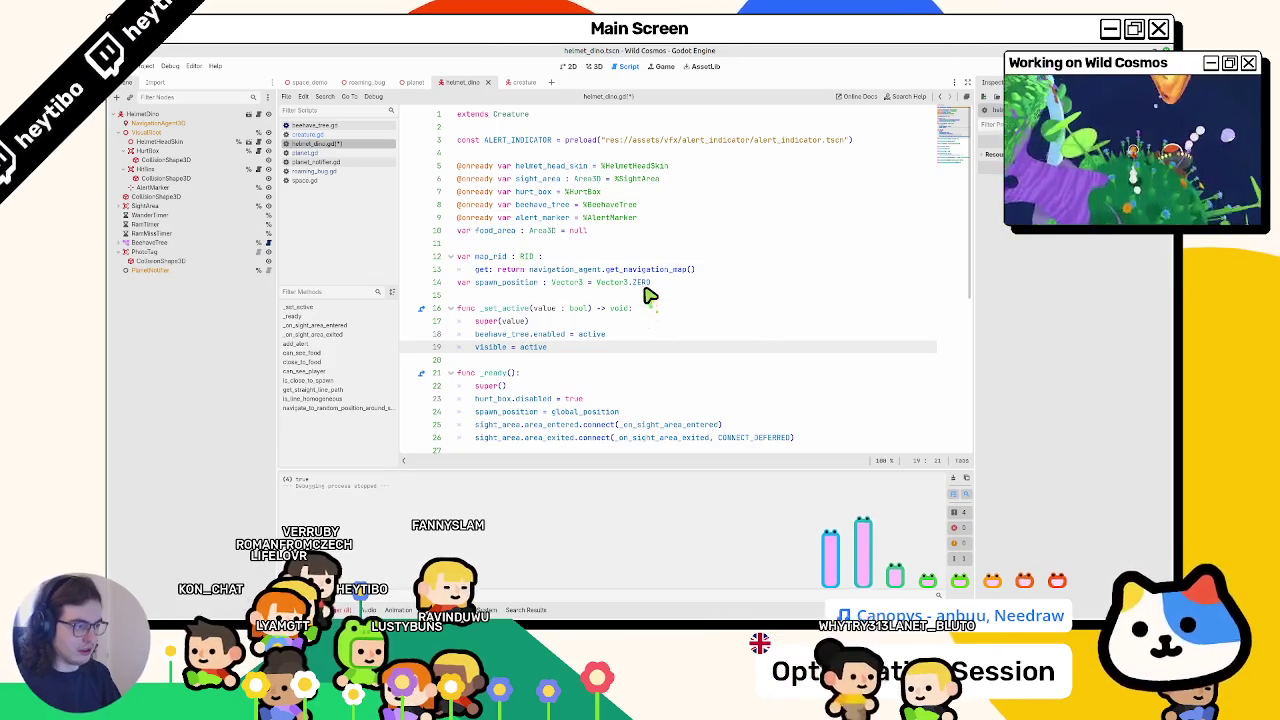
{"action": "key", "text": "F5"}
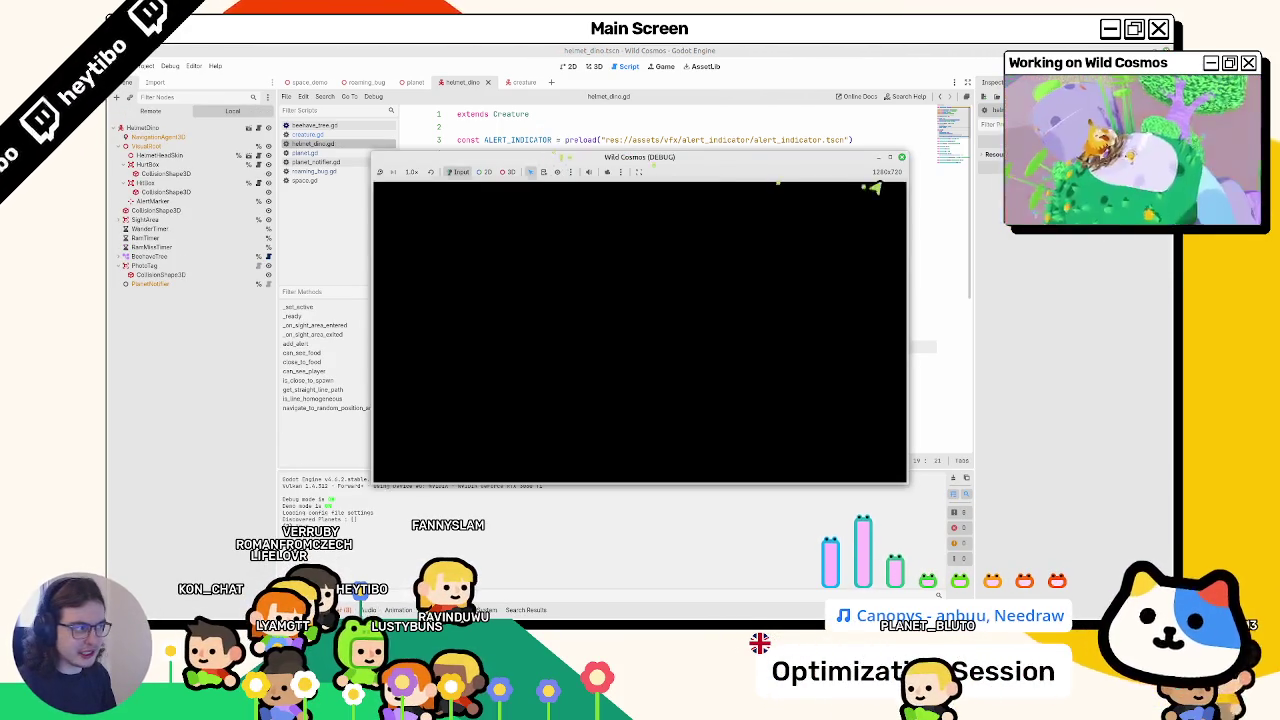
- Play the game maximized, stop it, rerun with F5 and stop again
{"action": "left_click", "coordinate": [891, 160]}
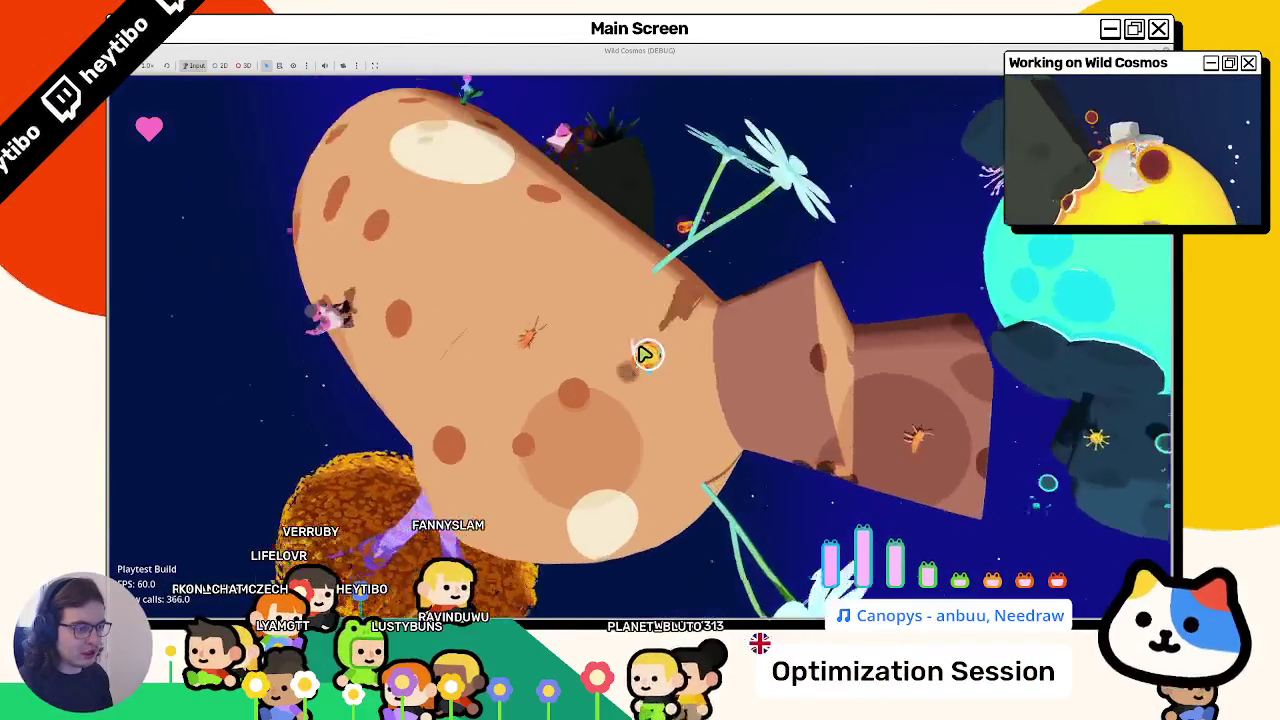
{"action": "key", "text": "F8"}
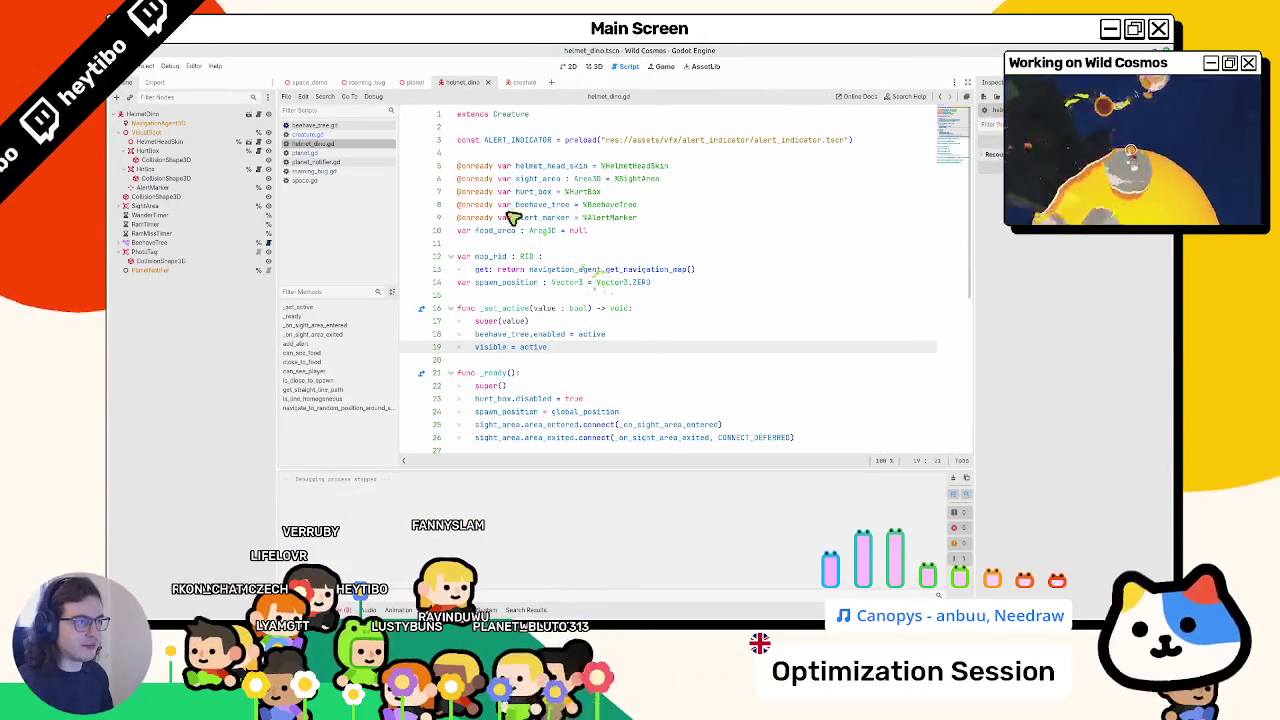
{"action": "key", "text": "F5"}
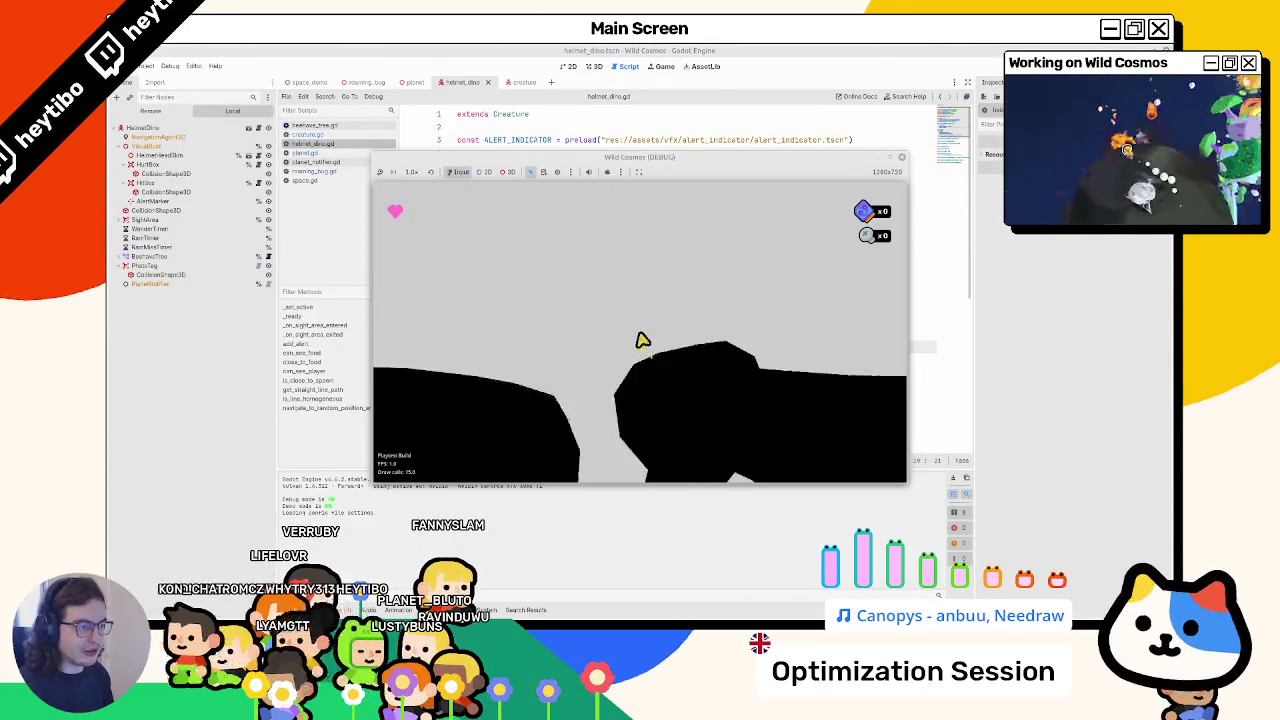
{"action": "key", "text": "F8"}
- Relaunch via the scene picker, play maximized, stop, and return to the dino's 3D view
{"action": "key", "text": "ctrl+shift+F5"}
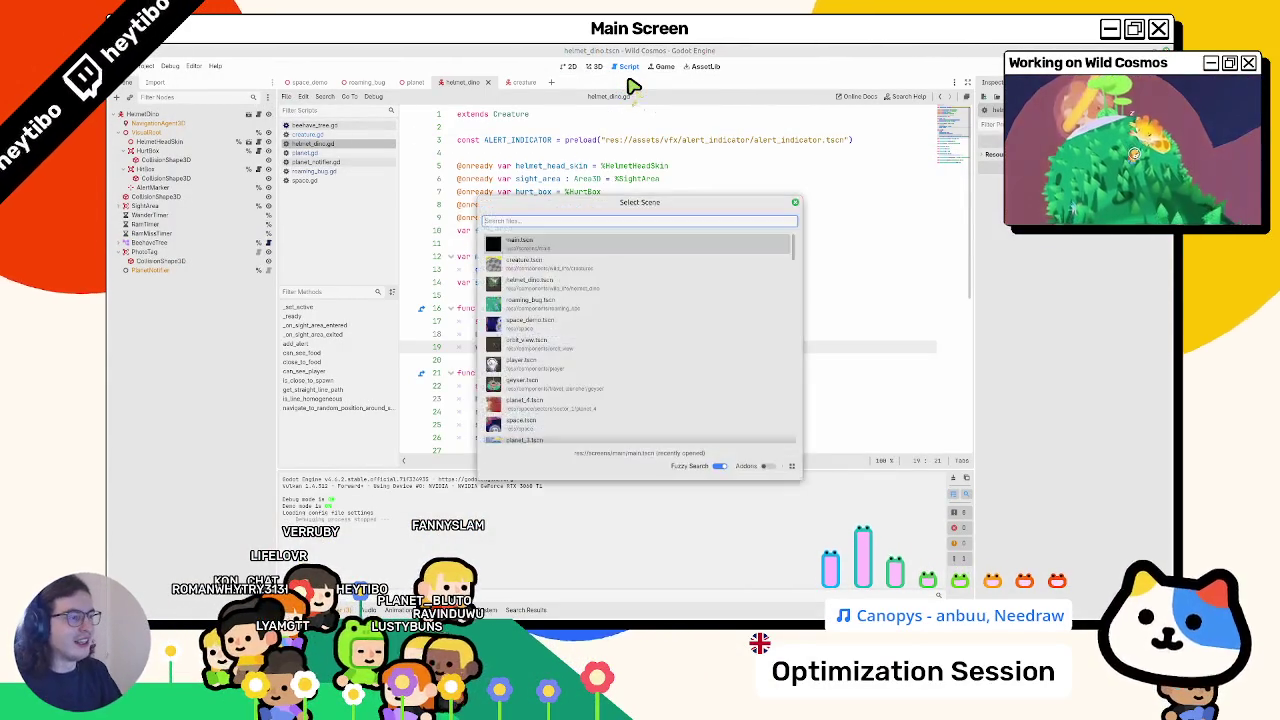
{"action": "key", "text": "Return"}
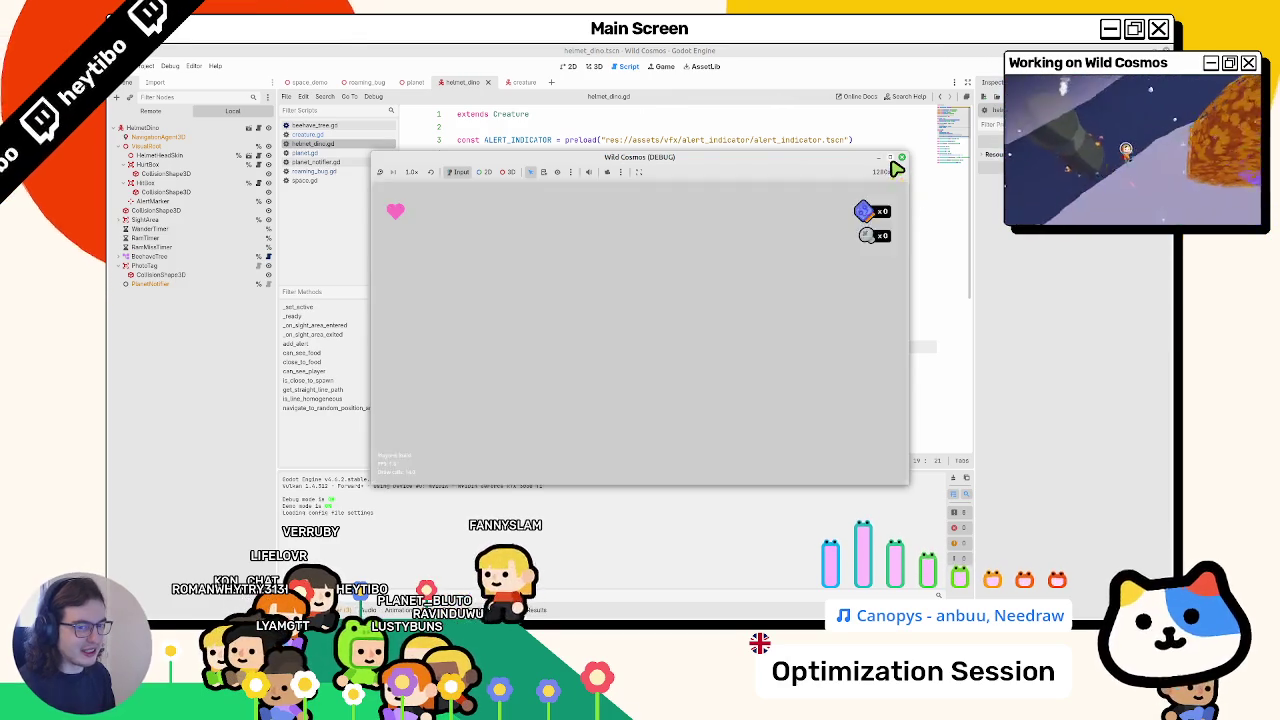
{"action": "left_click", "coordinate": [890, 158]}
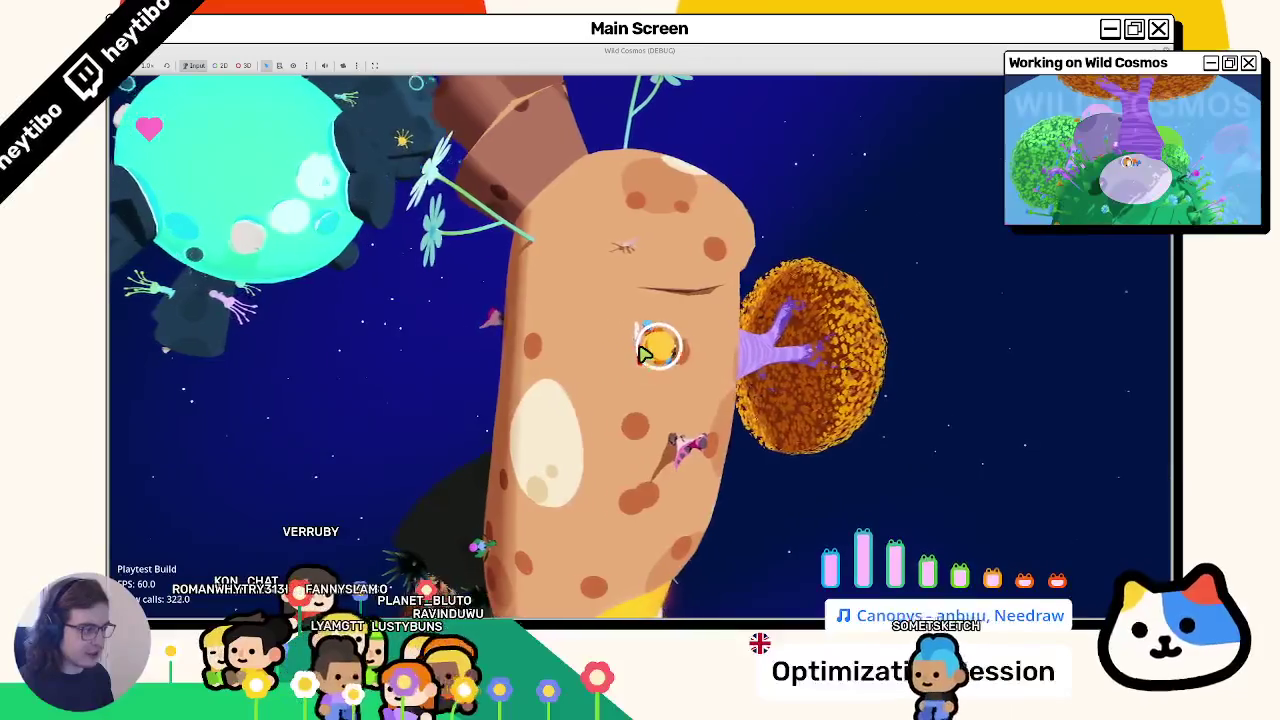
{"action": "key", "text": "F8"}
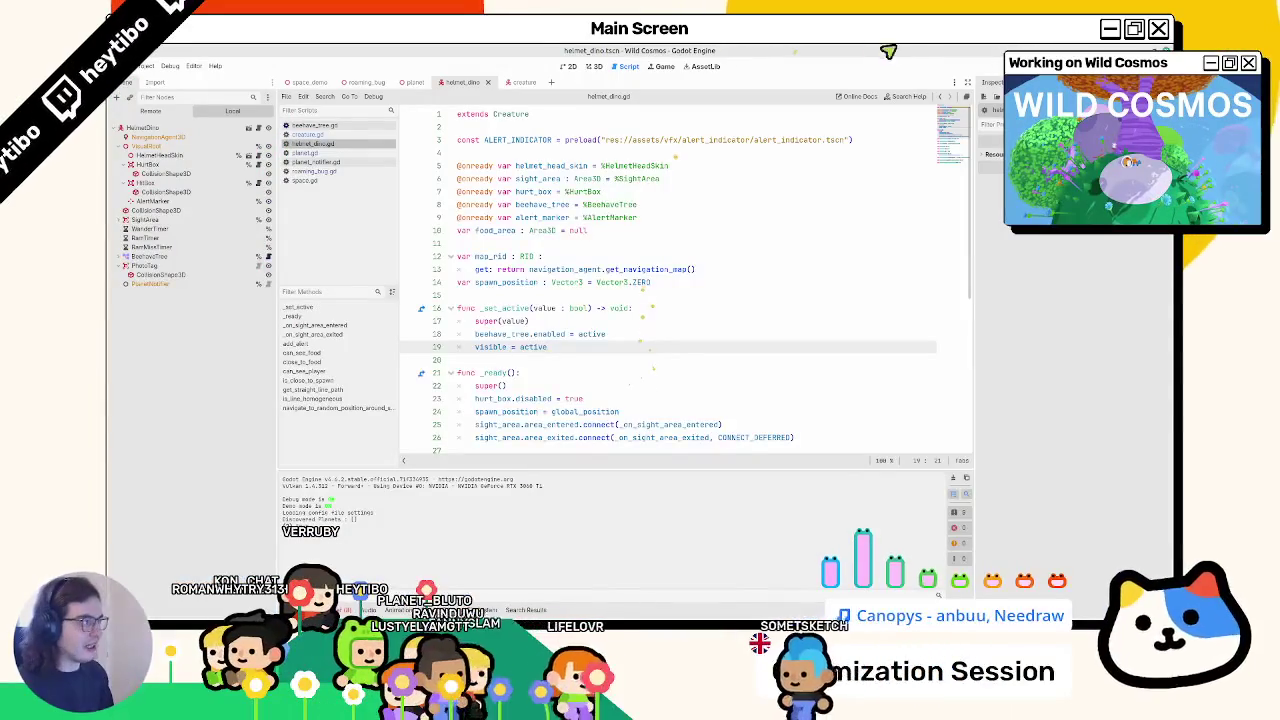
{"action": "left_click", "coordinate": [592, 66]}
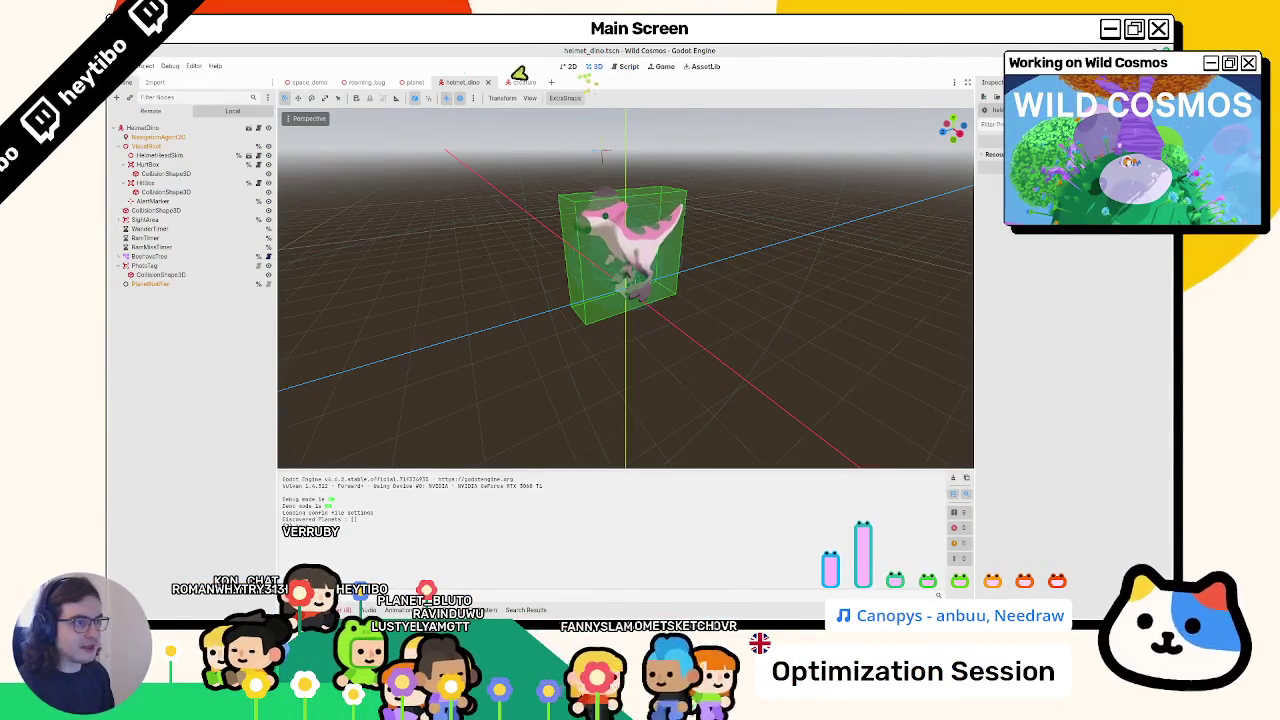
- Switch to the space_demo scene tab and run the game from it
{"action": "left_click", "coordinate": [414, 82]}
{"action": "left_click", "coordinate": [307, 82]}
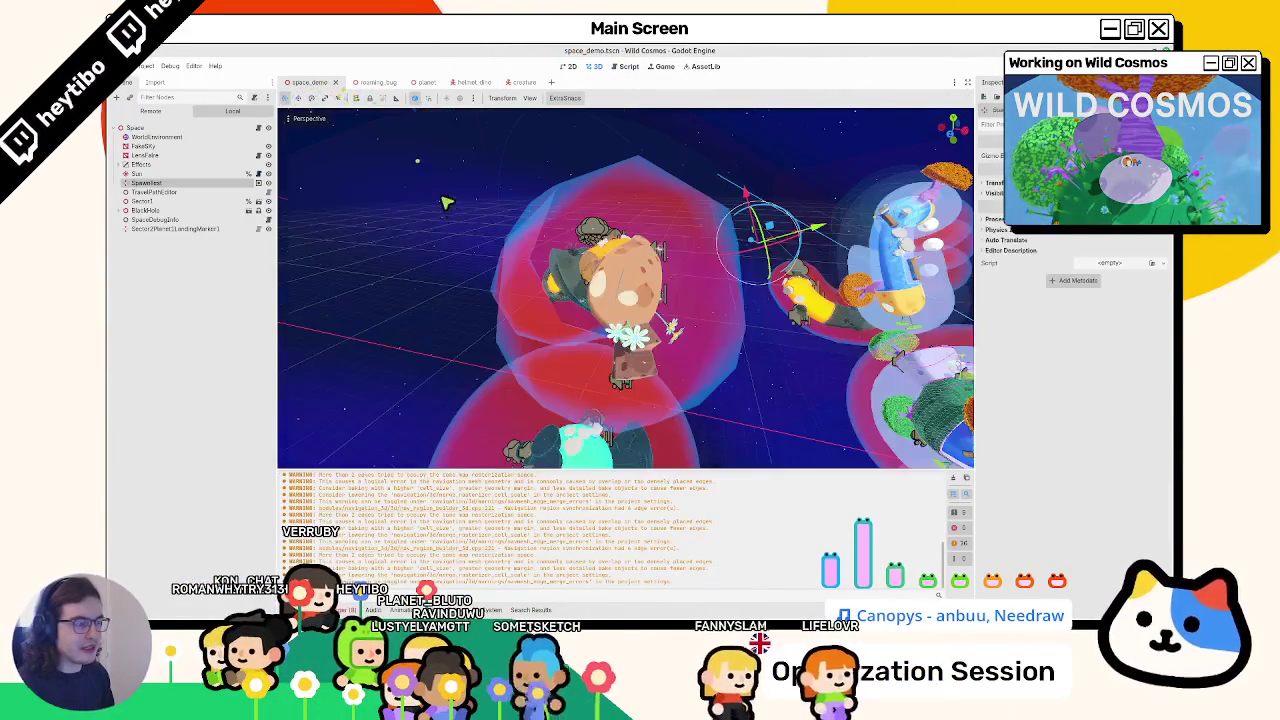
{"action": "scroll", "coordinate": [446, 205], "scroll_direction": "down", "scroll_amount": 5}
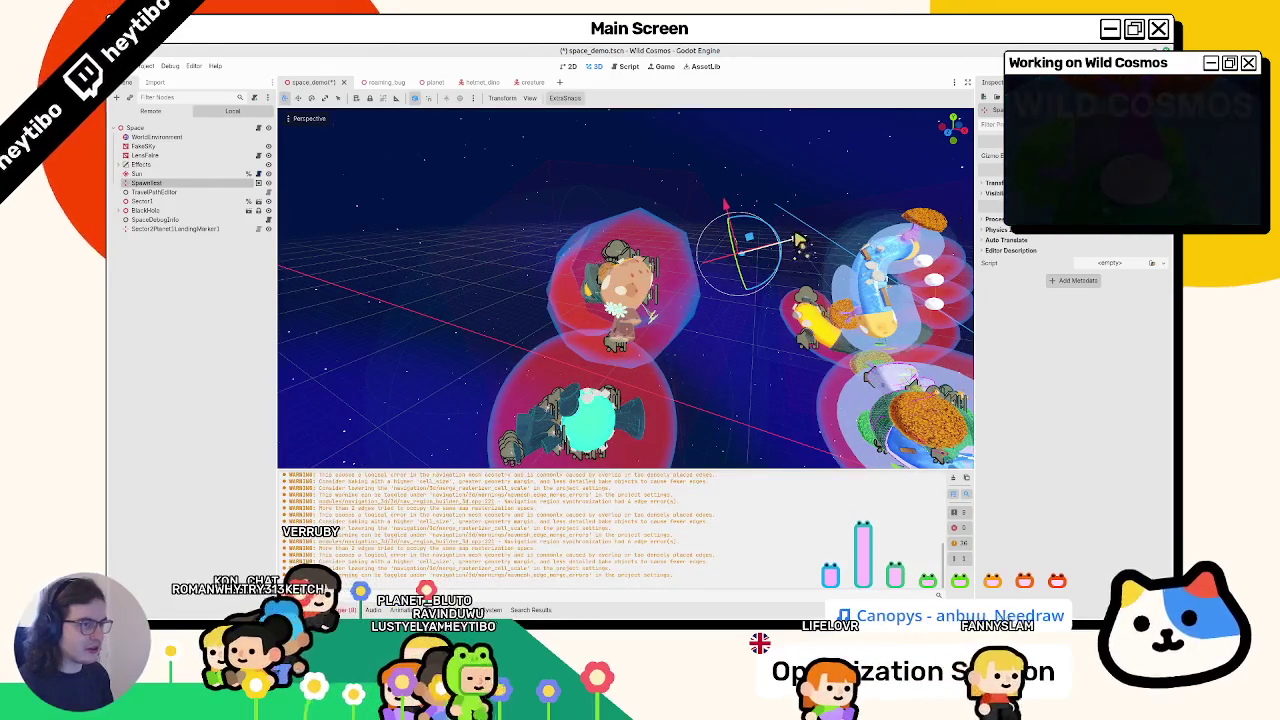
{"action": "key", "text": "F5"}
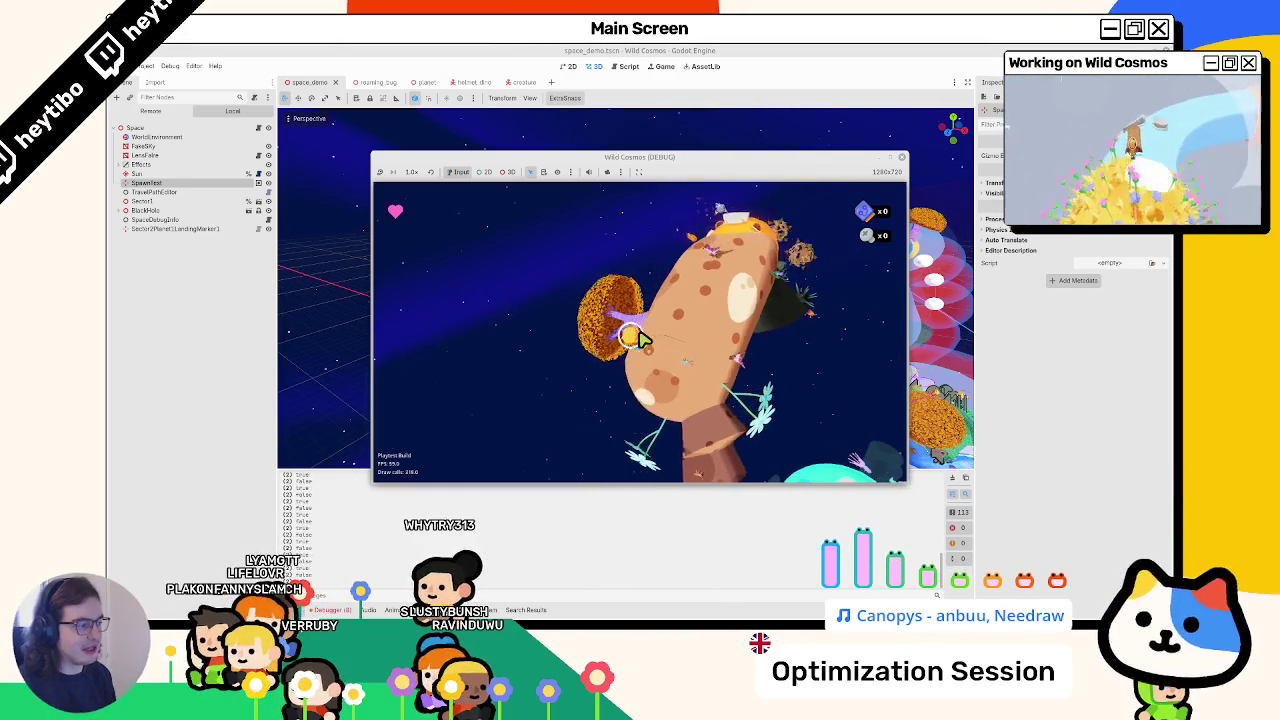
- Restart the game, leaving Debug options unchanged, play it full-size, then pause and close it
{"action": "key", "text": "F8"}
{"action": "left_click", "coordinate": [170, 65]}
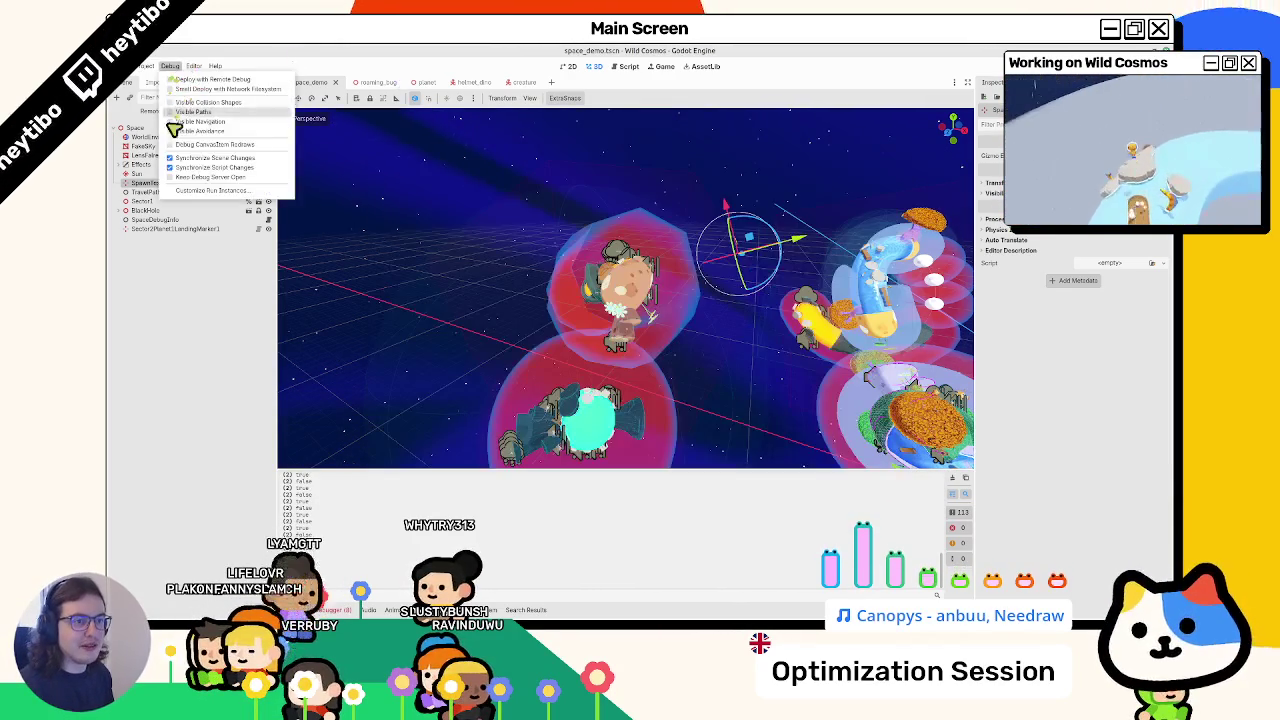
{"action": "left_click", "coordinate": [298, 147]}
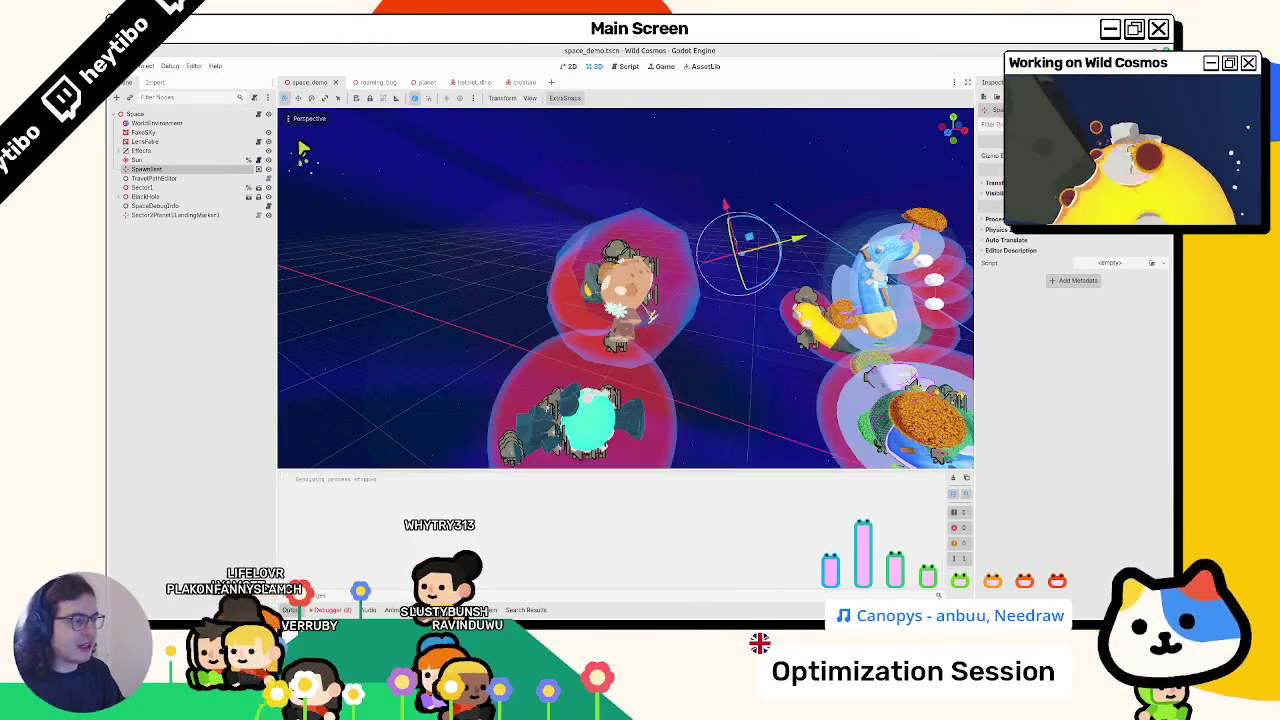
{"action": "key", "text": "F5"}
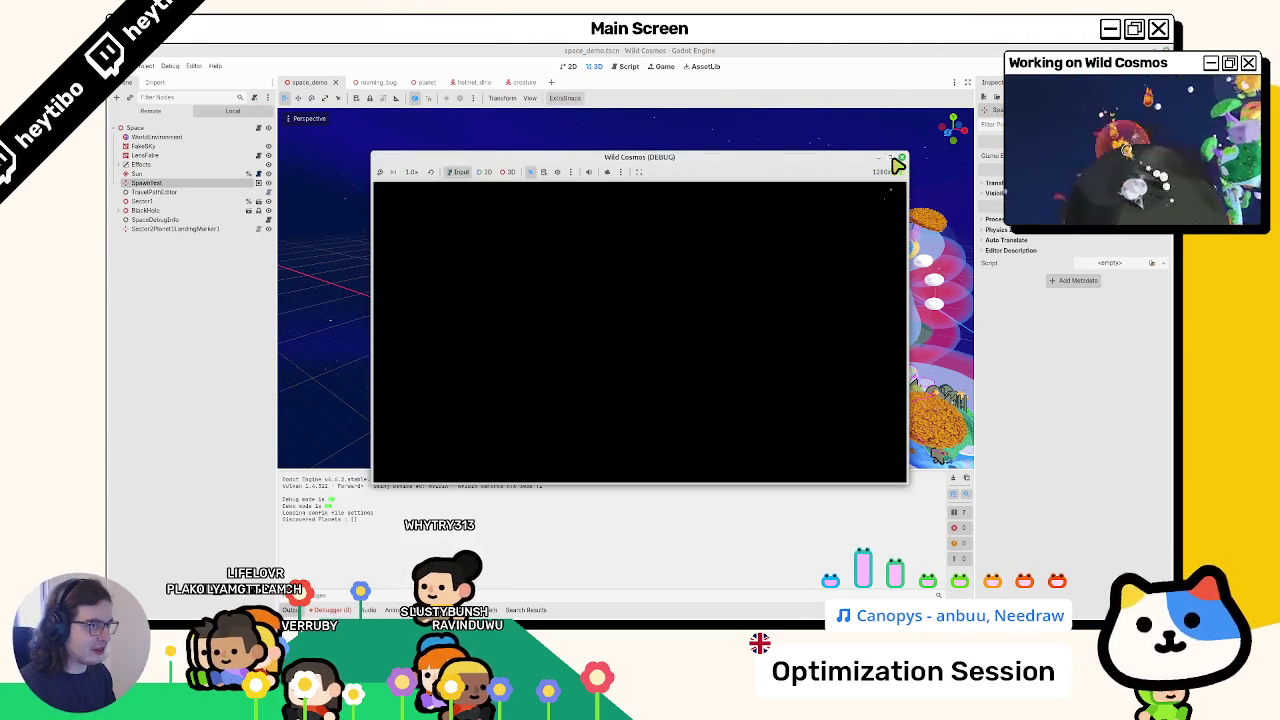
{"action": "left_click", "coordinate": [895, 160]}
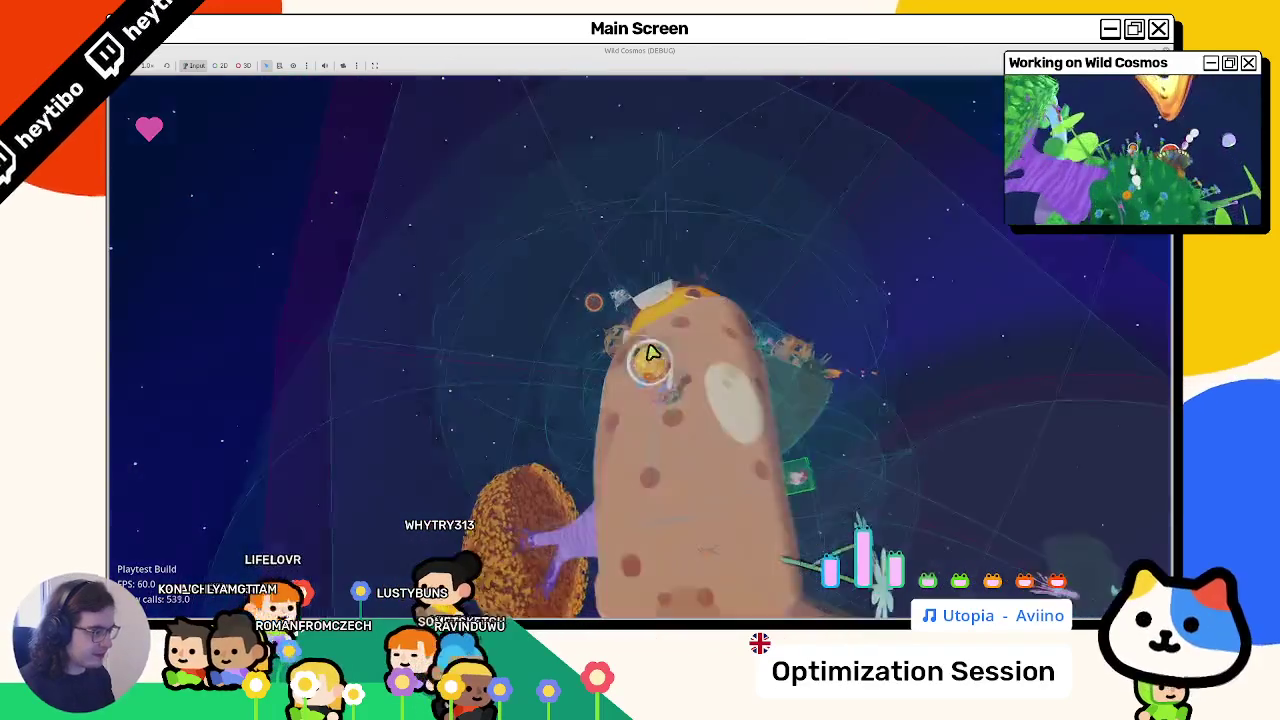
{"action": "key", "text": "Escape"}
{"action": "key", "text": "F8"}
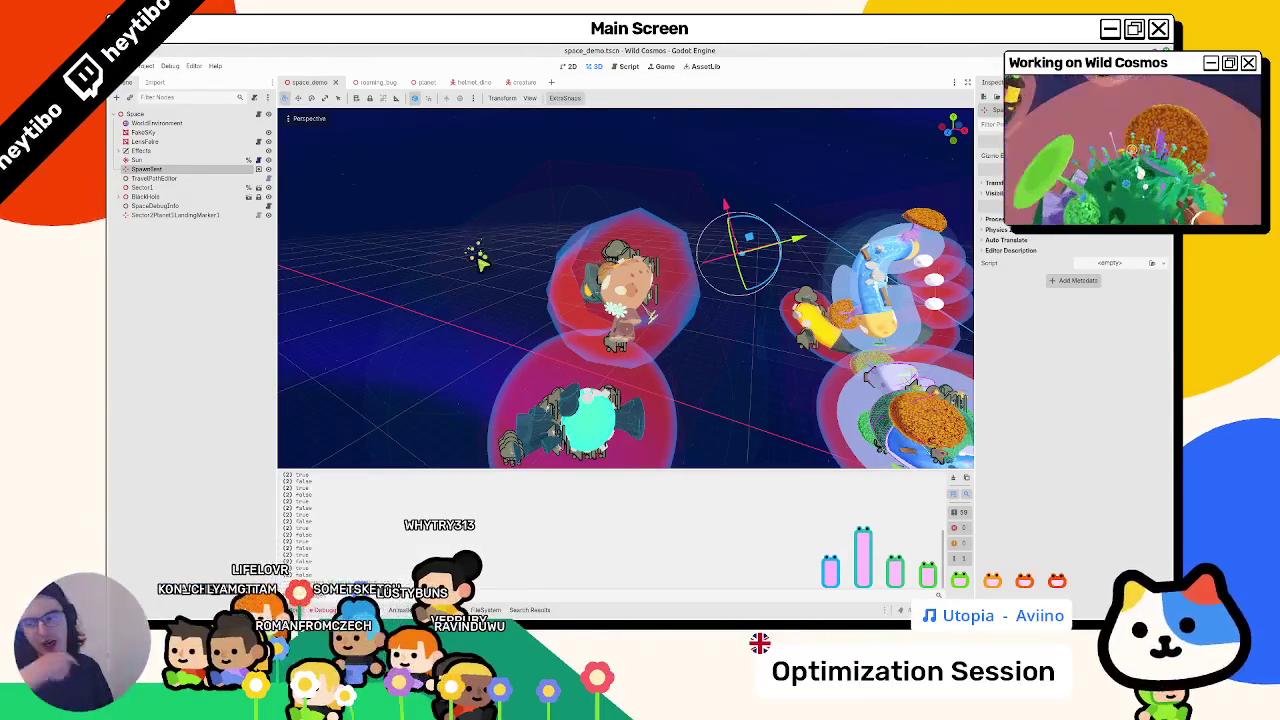
- Open helmet_dino.gd from the creature scene and place the caret before visible on line 19
{"action": "left_click", "coordinate": [628, 66]}
{"action": "left_click", "coordinate": [596, 70]}
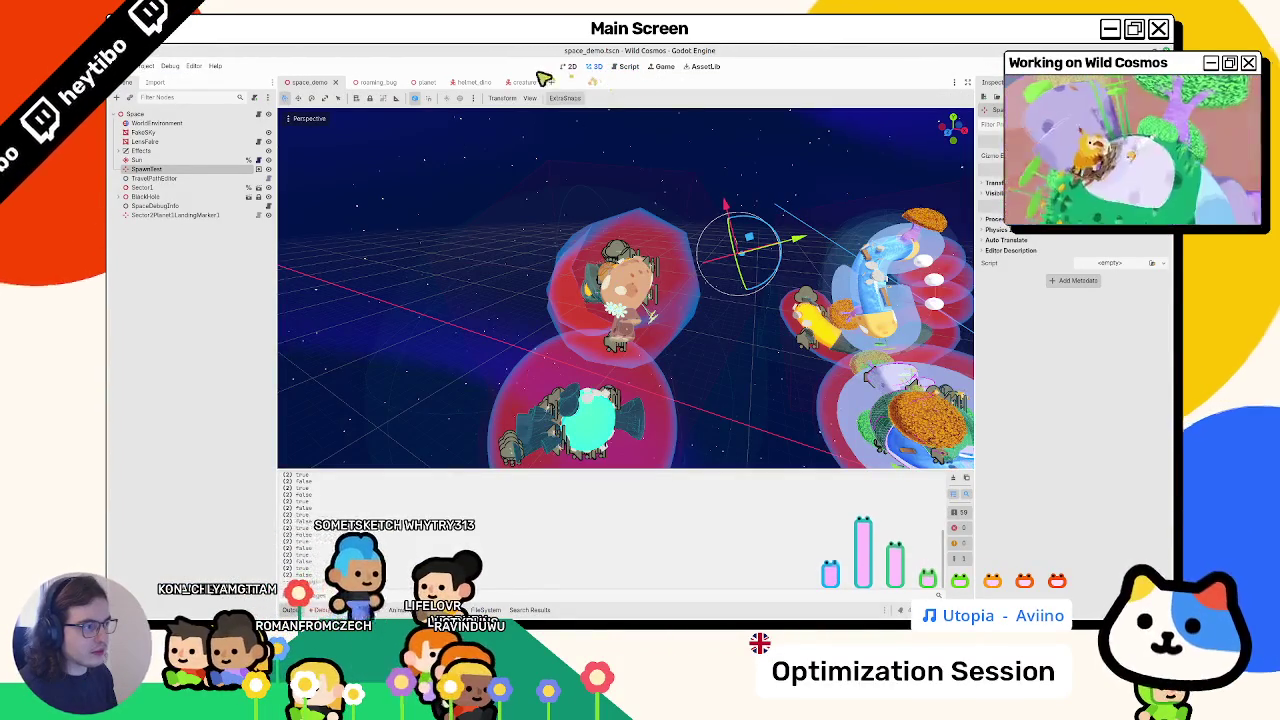
{"action": "left_click", "coordinate": [632, 66]}
{"action": "left_click", "coordinate": [517, 83]}
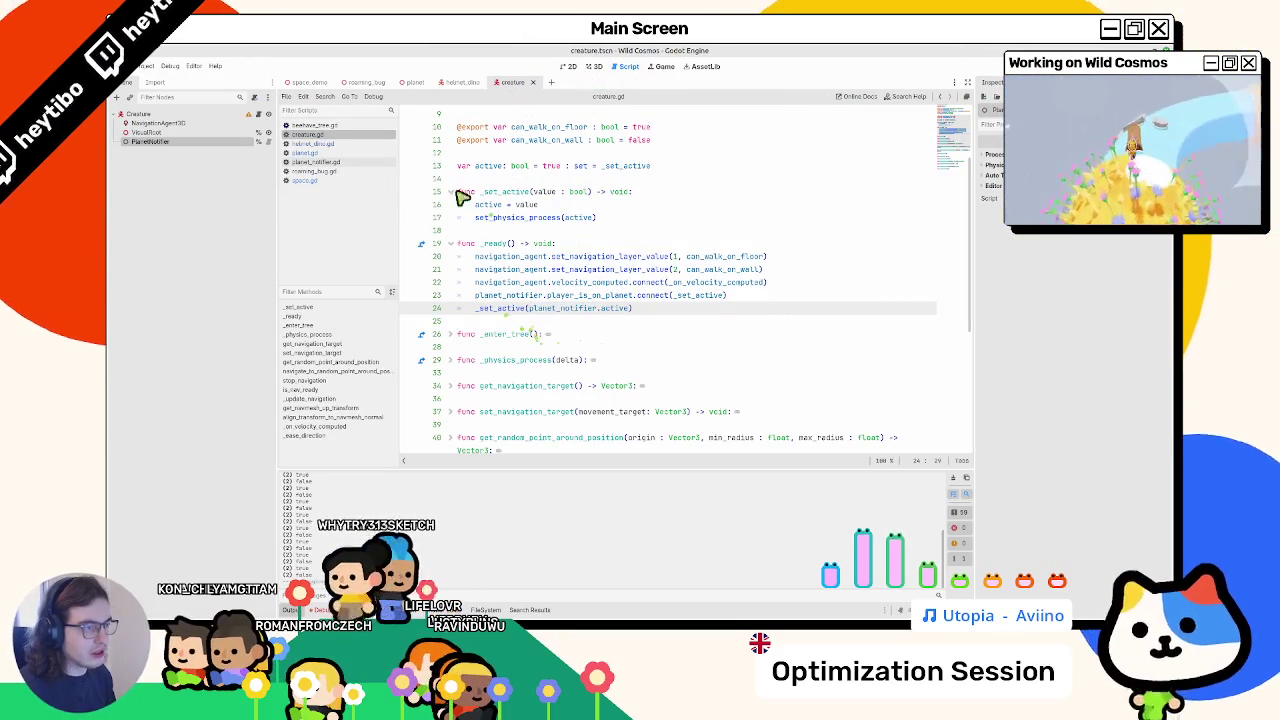
{"action": "left_click", "coordinate": [336, 146]}
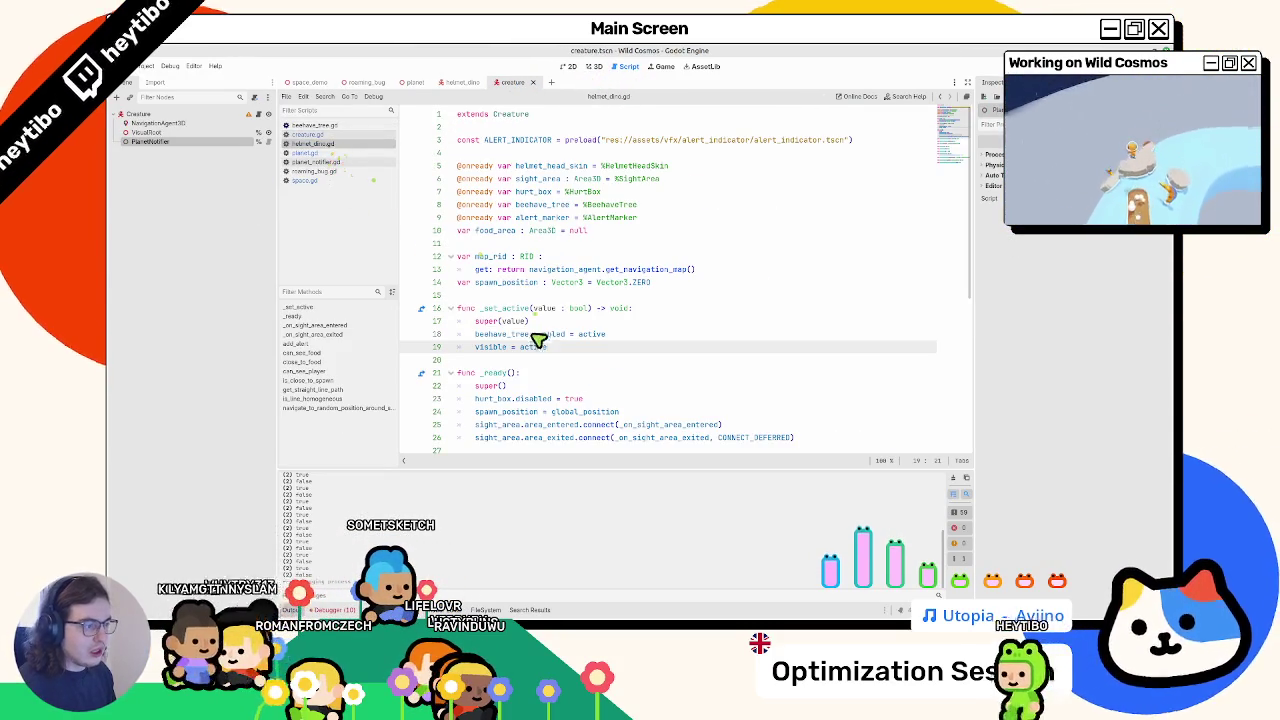
{"action": "left_click", "coordinate": [476, 350]}
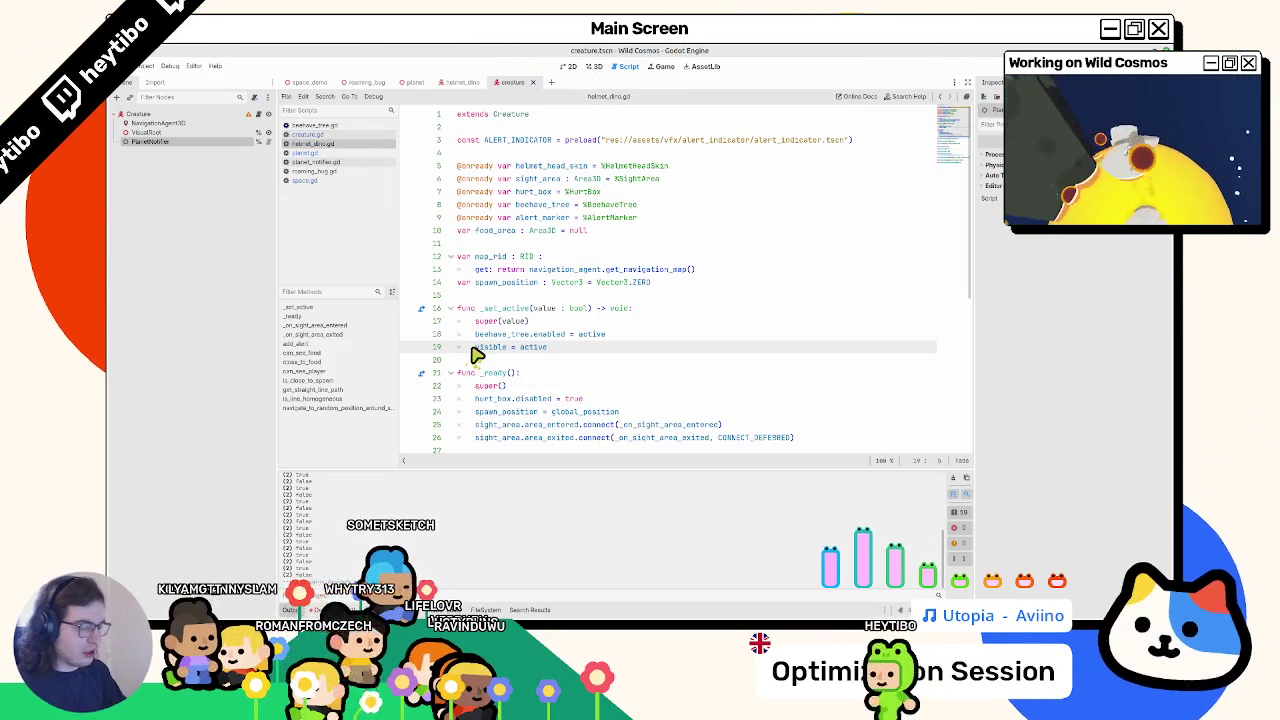
{"action": "type", "text": "#"}
- Run a scene from the scene picker, play, then pause and close the game
{"action": "key", "text": "ctrl+shift+F5"}
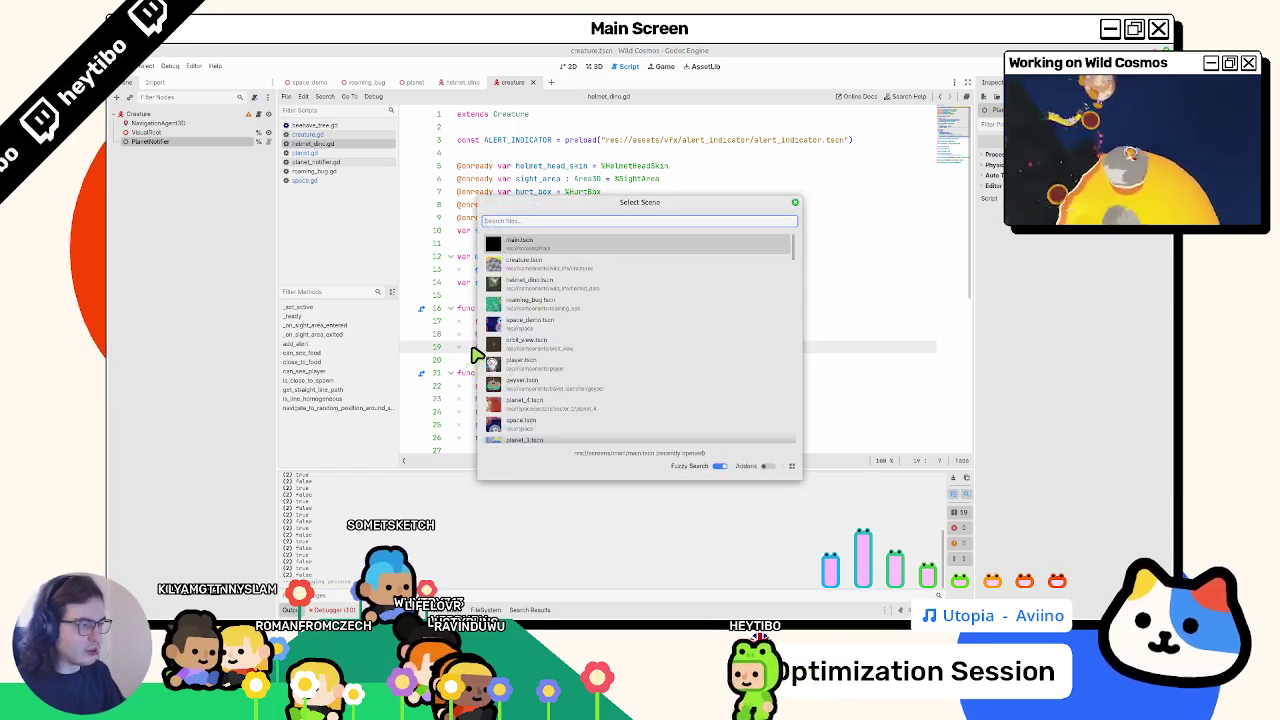
{"action": "key", "text": "Return"}
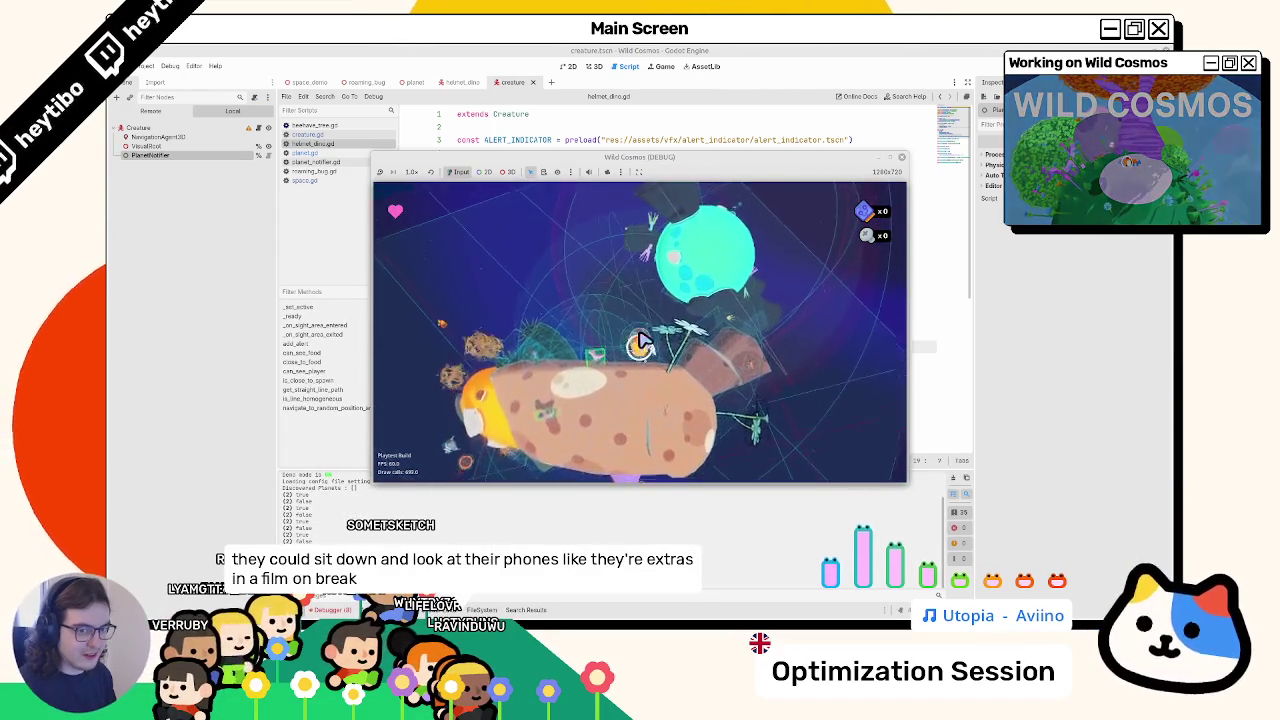
{"action": "key", "text": "Escape"}
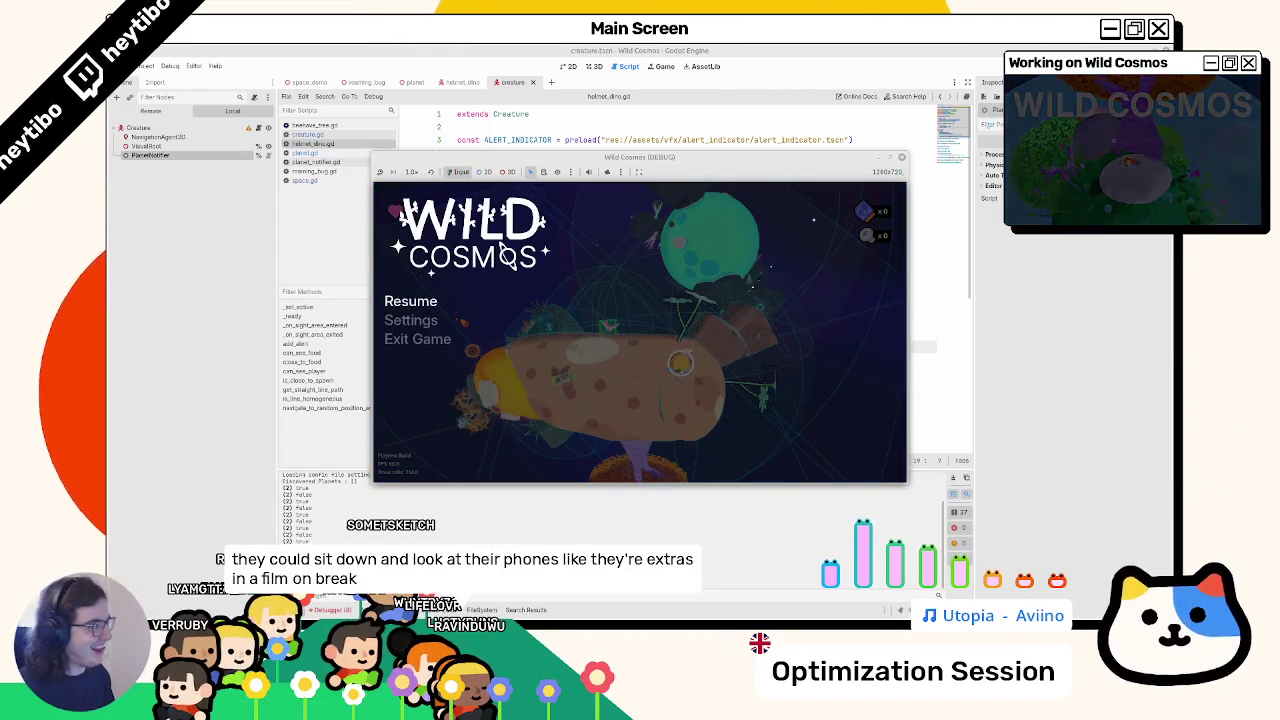
{"action": "key", "text": "F8"}
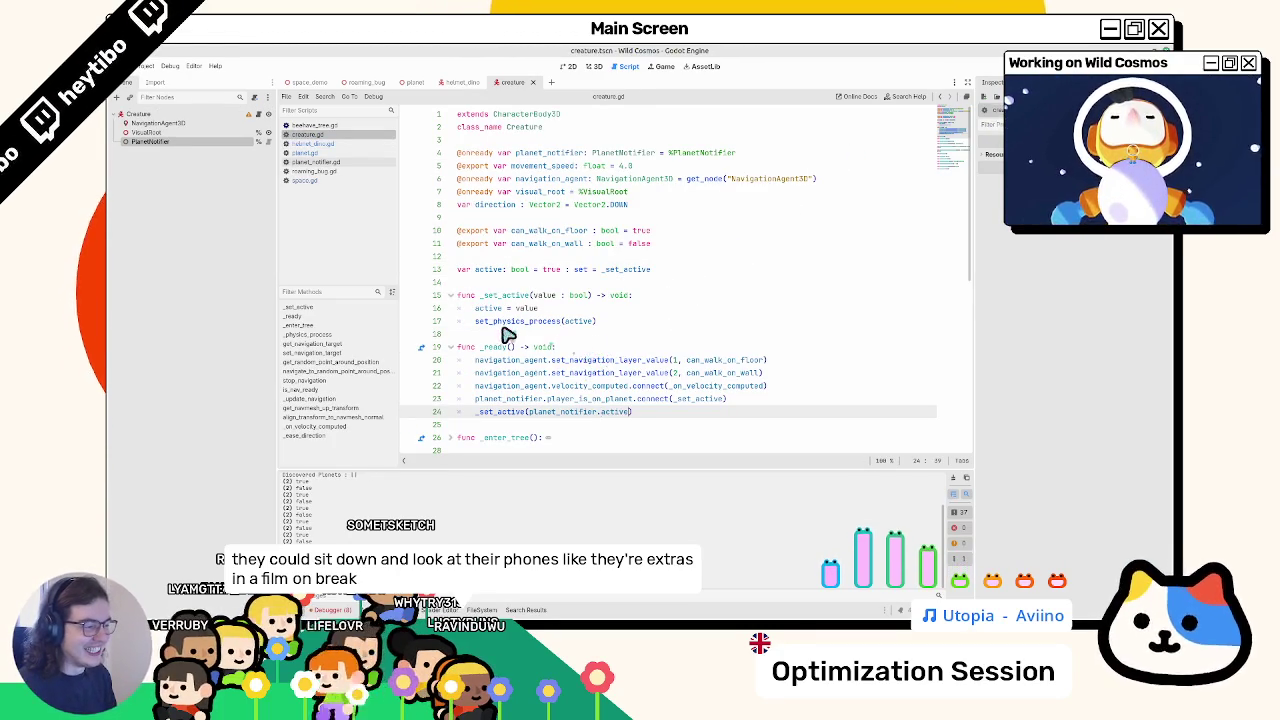
- Save creature.gd, open helmet_dino.gd, and inspect the Creature root node's properties
{"action": "key", "text": "ctrl+s"}
{"action": "left_click", "coordinate": [323, 152]}
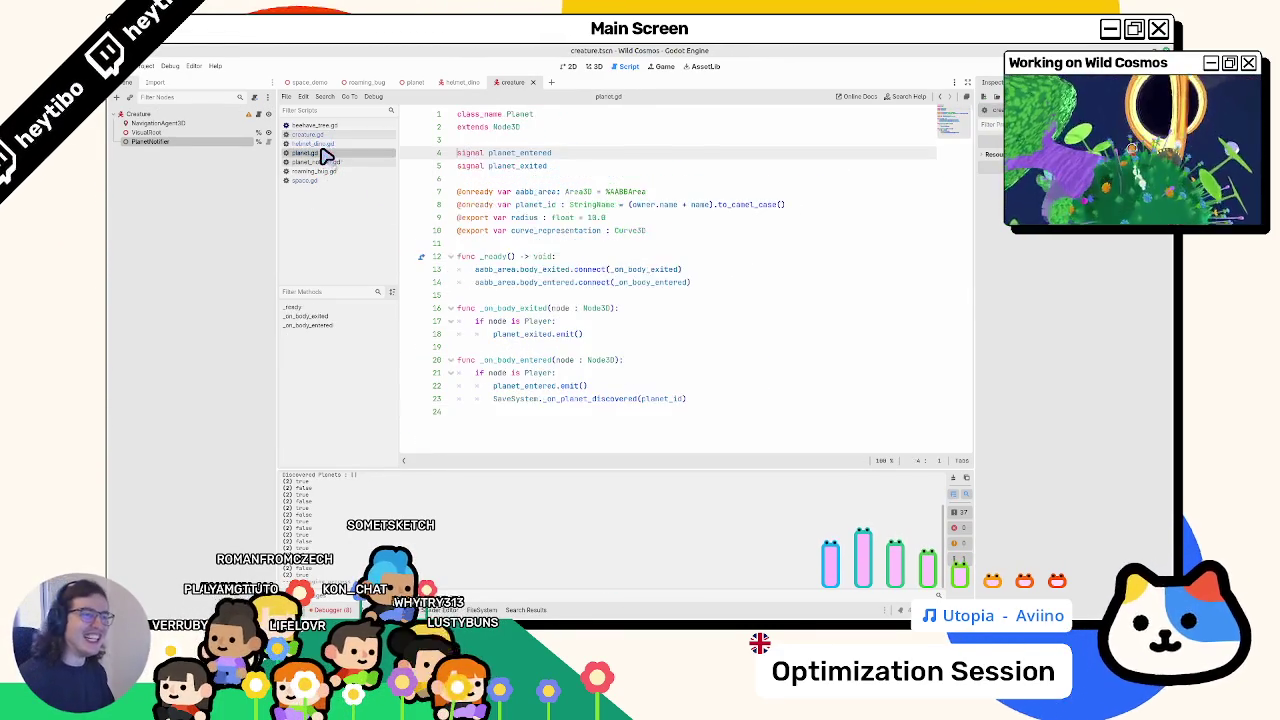
{"action": "left_click", "coordinate": [321, 144]}
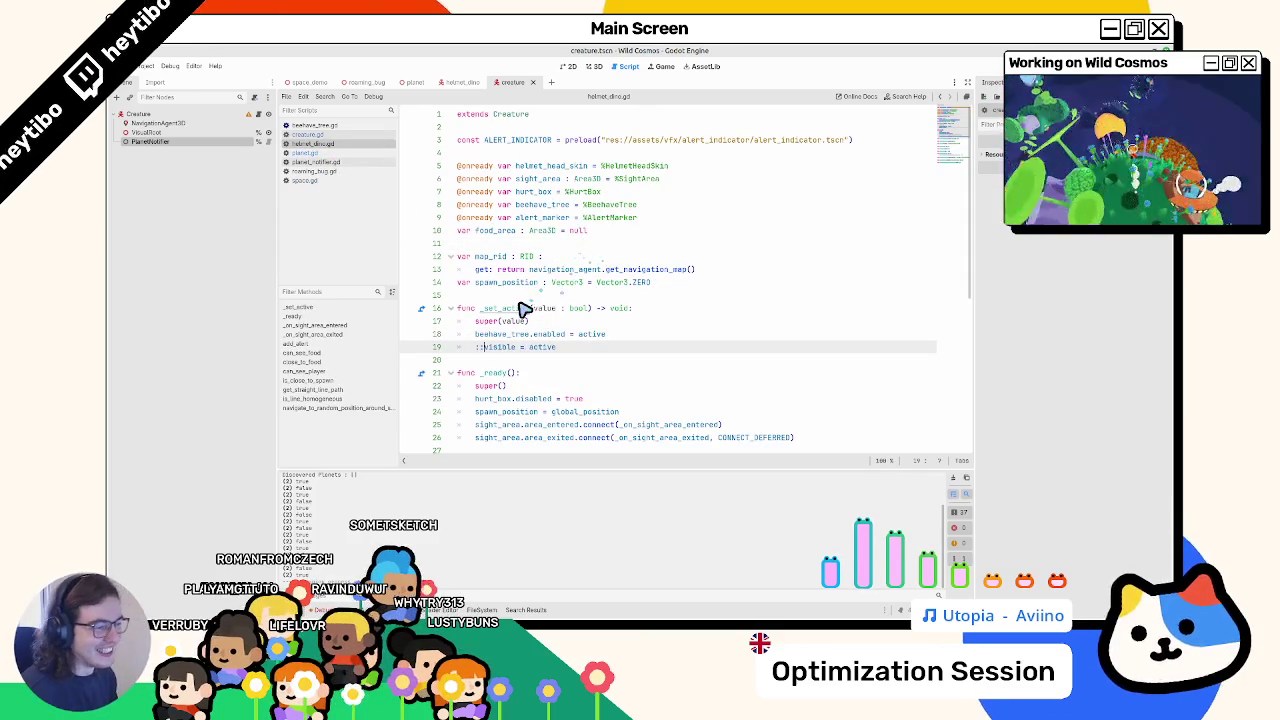
{"action": "triple_click", "coordinate": [503, 350]}
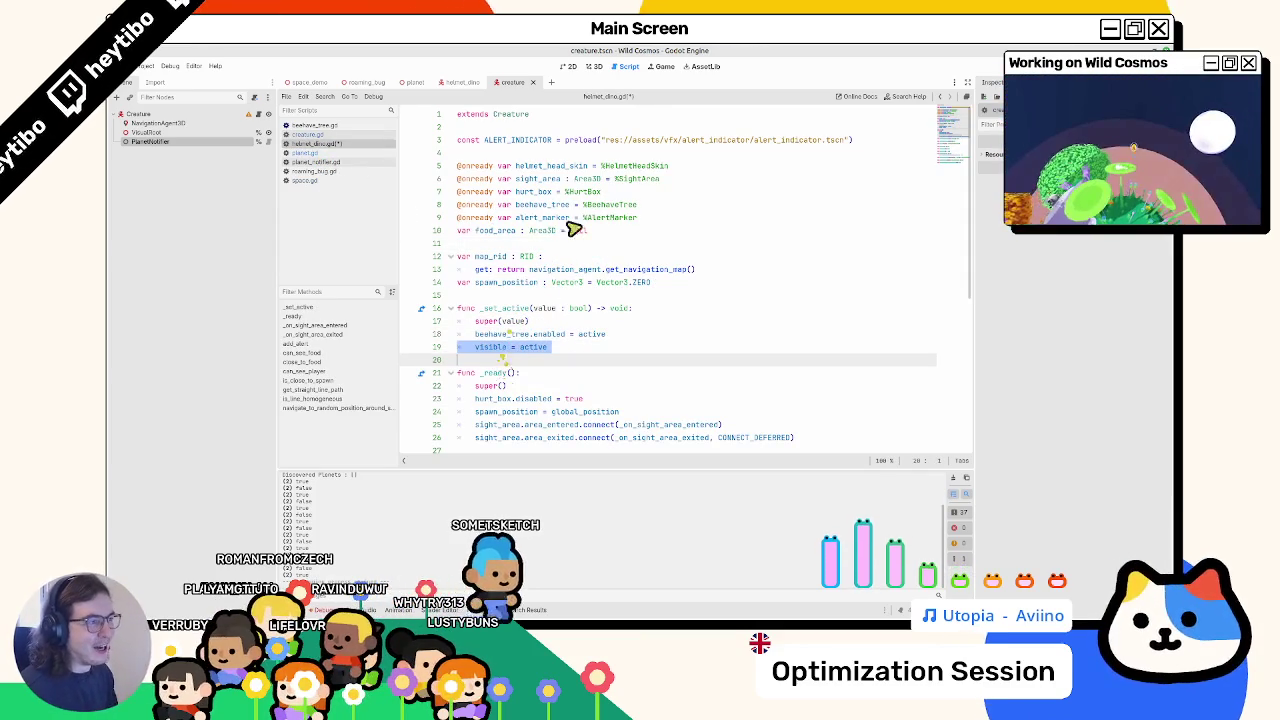
{"action": "double_click", "coordinate": [487, 350]}
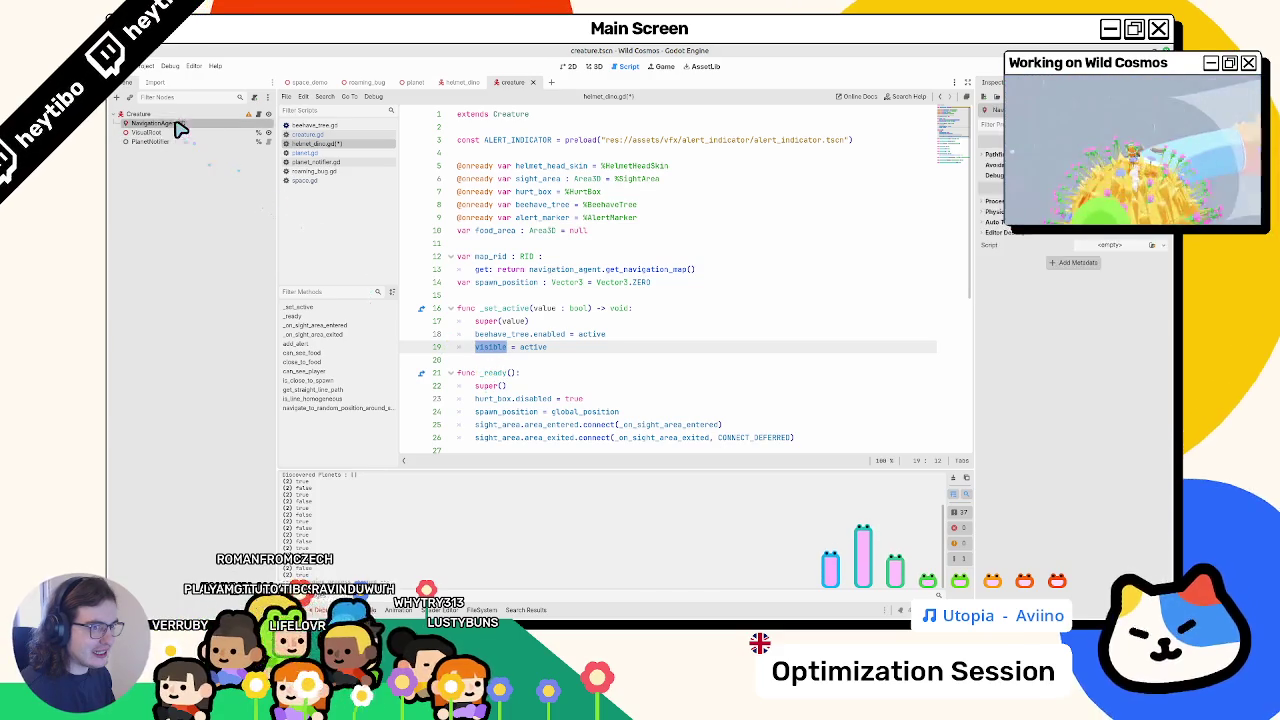
{"action": "left_click", "coordinate": [205, 116]}
{"action": "scroll", "coordinate": [1010, 398], "scroll_direction": "down", "scroll_amount": 3}
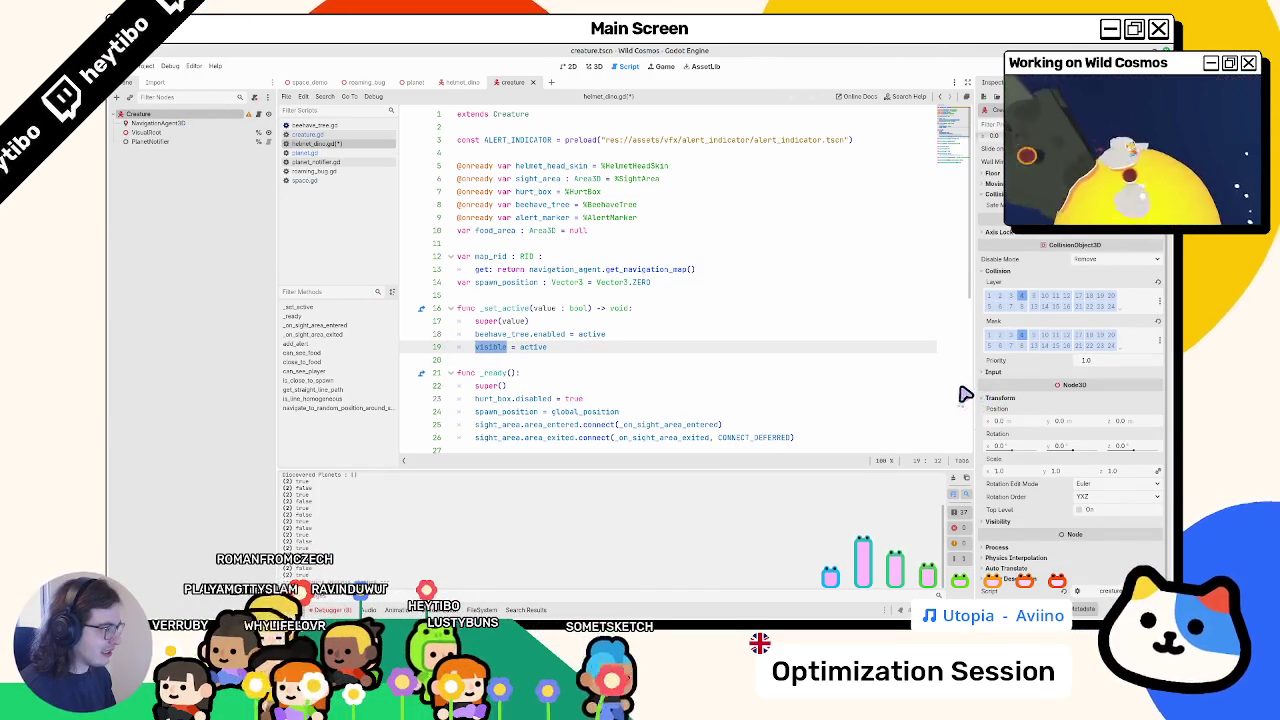
{"action": "left_click_drag", "start_coordinate": [977, 385], "coordinate": [925, 388]}
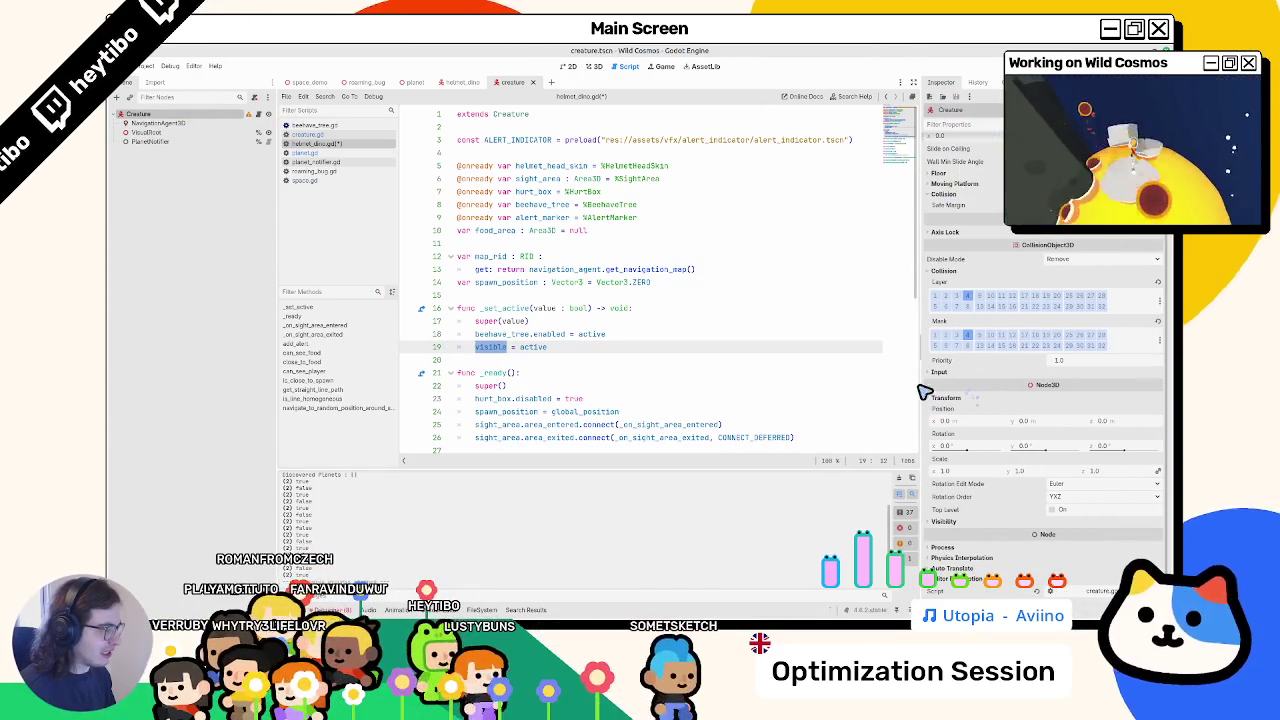
- Replace line 19's visible = active with helmet_head_skin.set_process(active) and run the game to test
{"action": "triple_click", "coordinate": [540, 352]}
{"action": "left_click_drag", "start_coordinate": [476, 347], "coordinate": [548, 347]}
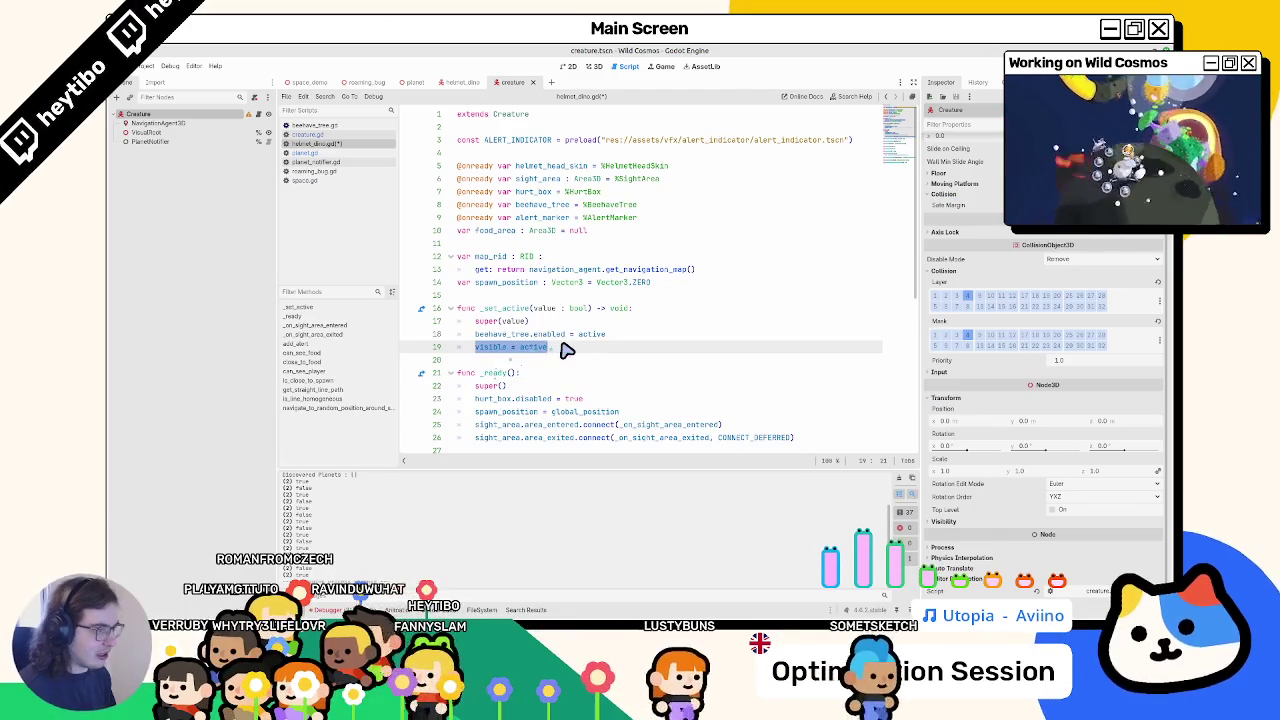
{"action": "type", "text": "skin"}
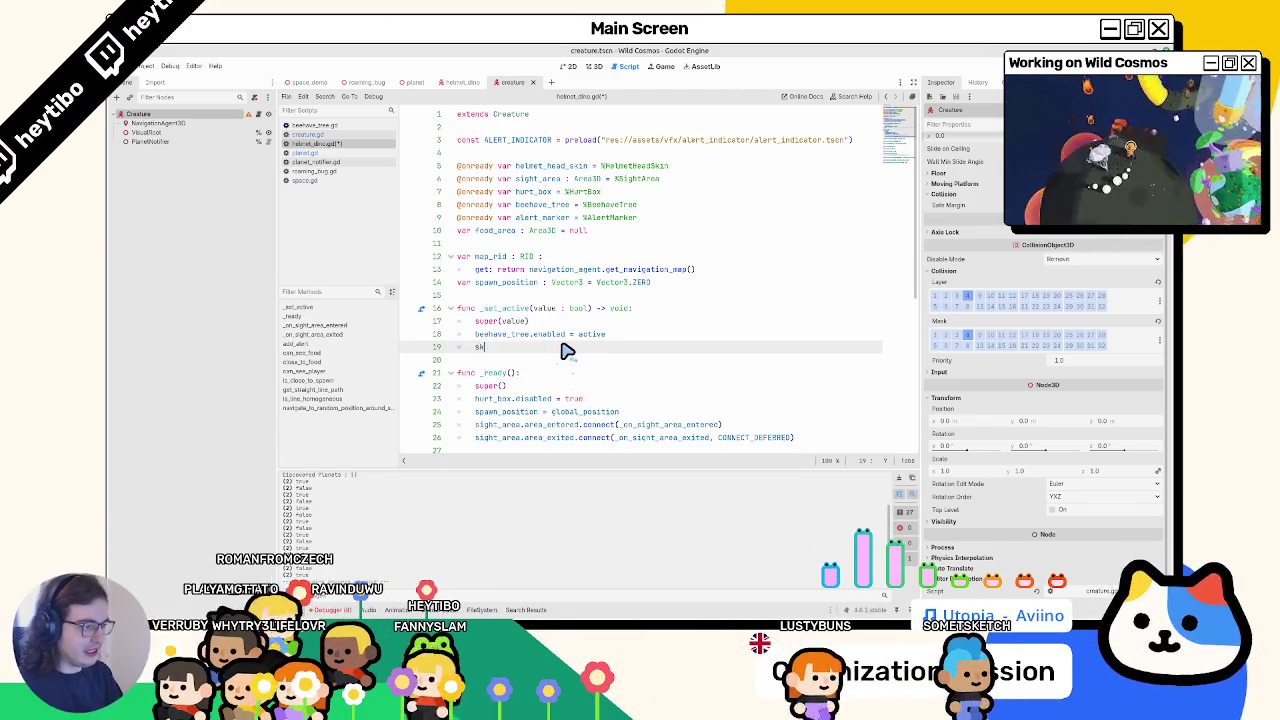
{"action": "key", "text": "Down"}
{"action": "key", "text": "Down"}
{"action": "key", "text": "Return"}
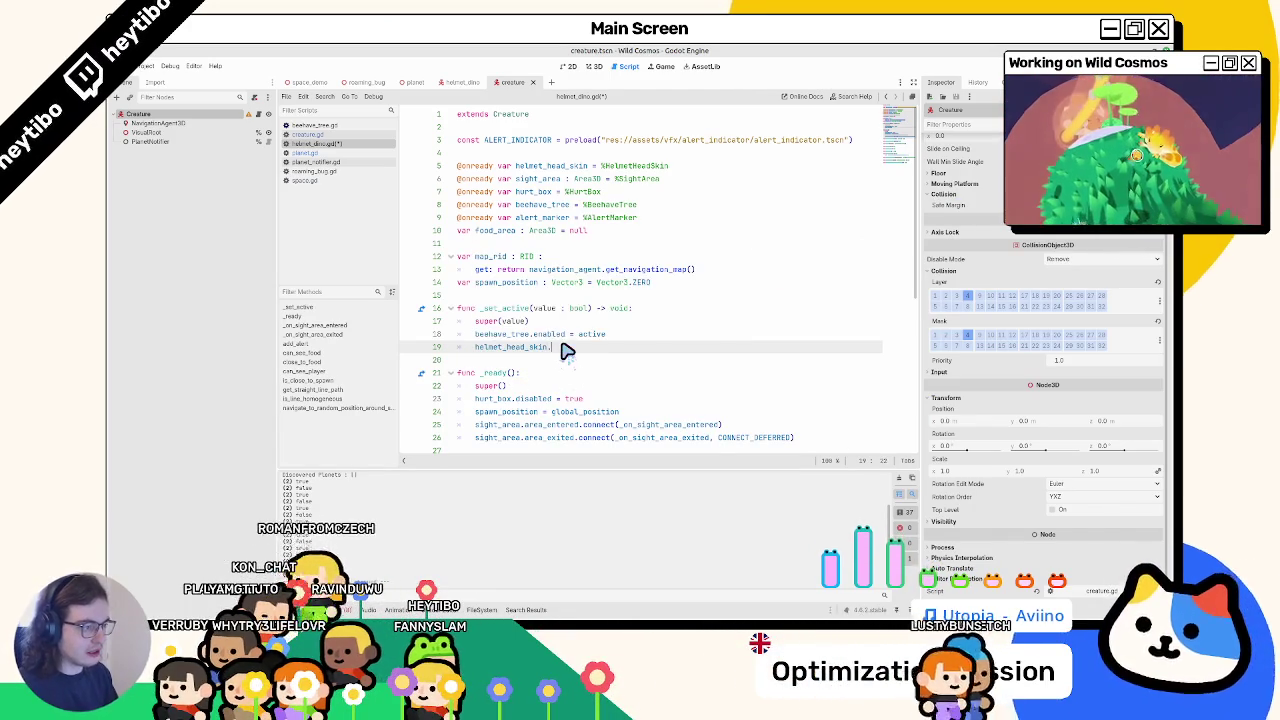
{"action": "type", "text": ".process"}
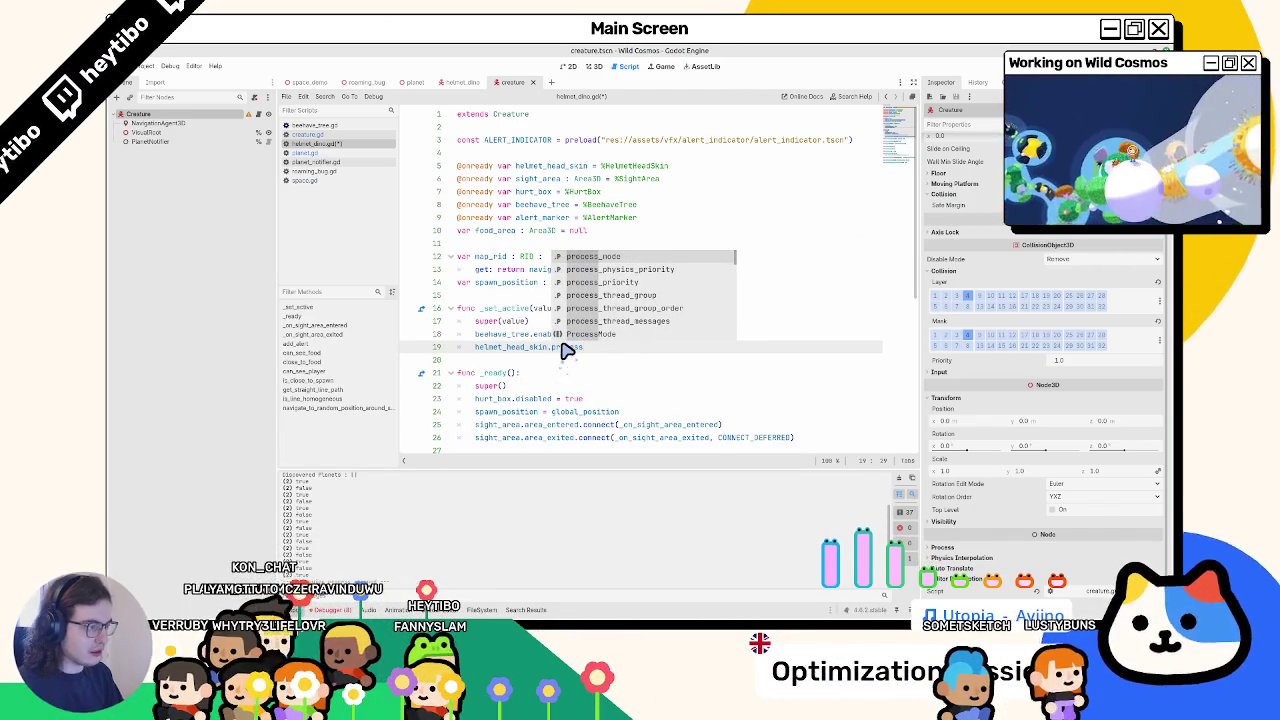
{"action": "key", "text": "Down"}
{"action": "key", "text": "Down"}
{"action": "key", "text": "Down"}
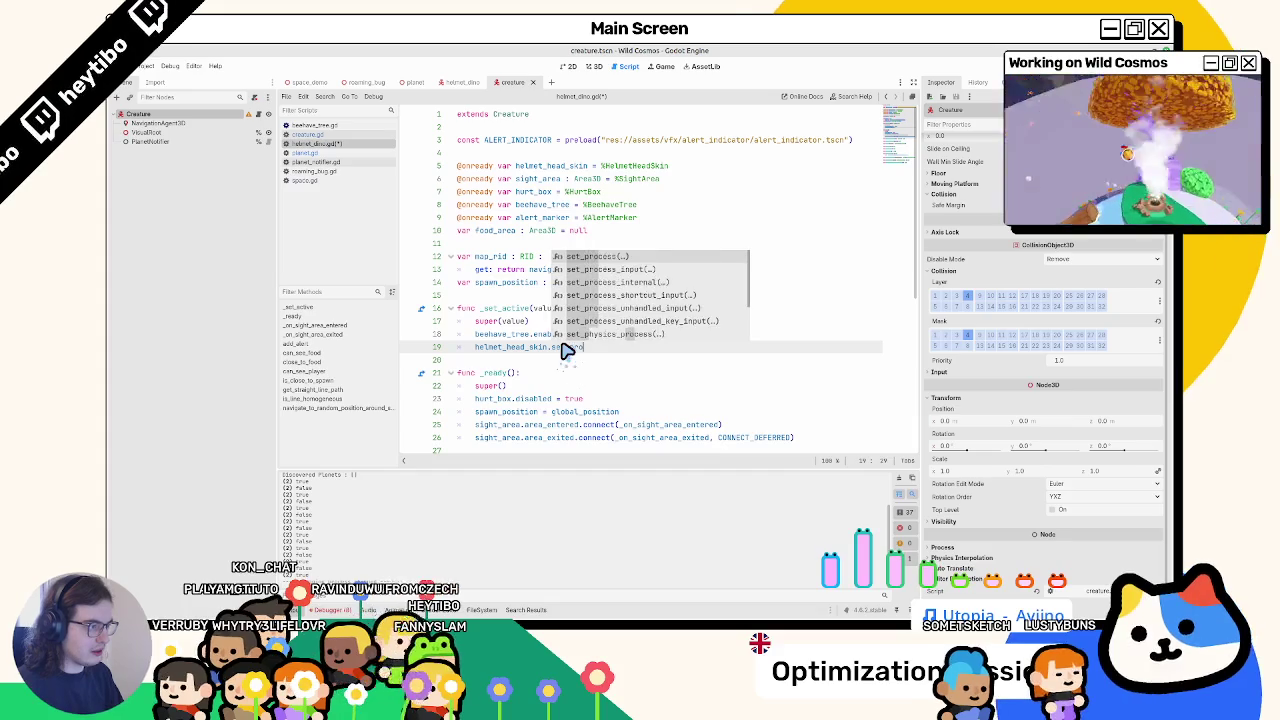
{"action": "key", "text": "Return"}
{"action": "type", "text": "ctive"}
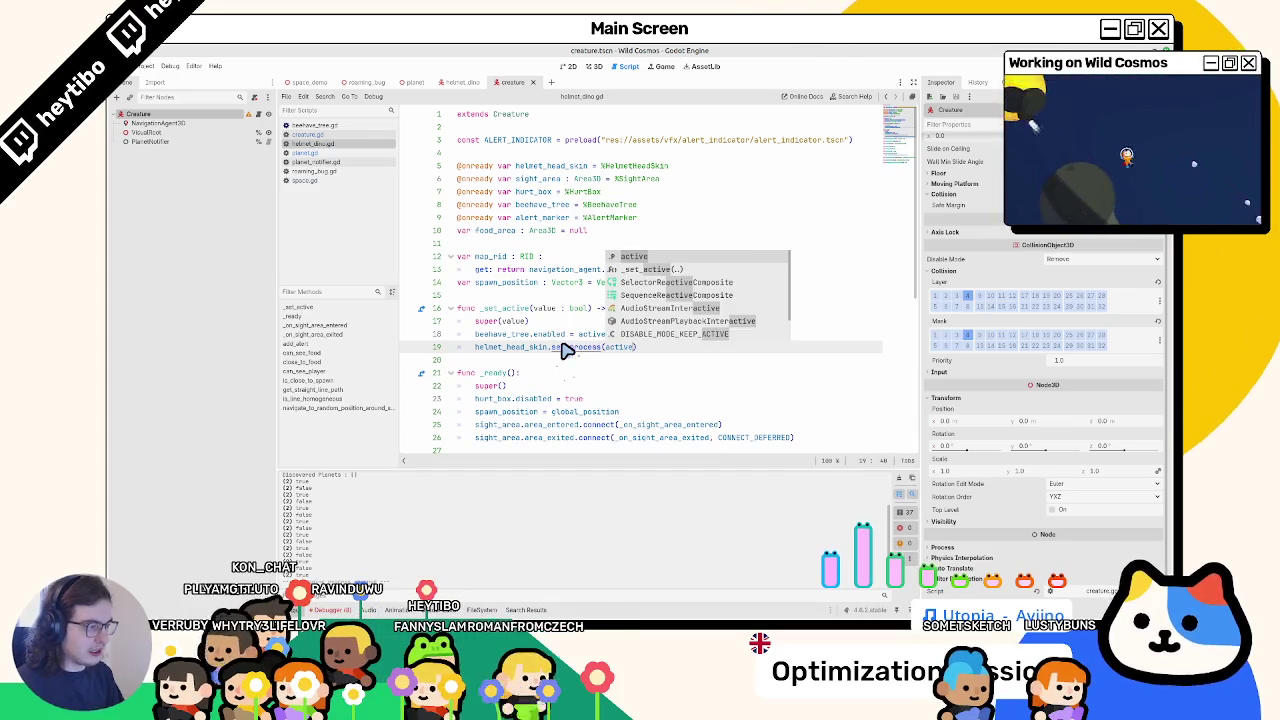
{"action": "key", "text": "ctrl+shift+o"}
{"action": "key", "text": "Return"}
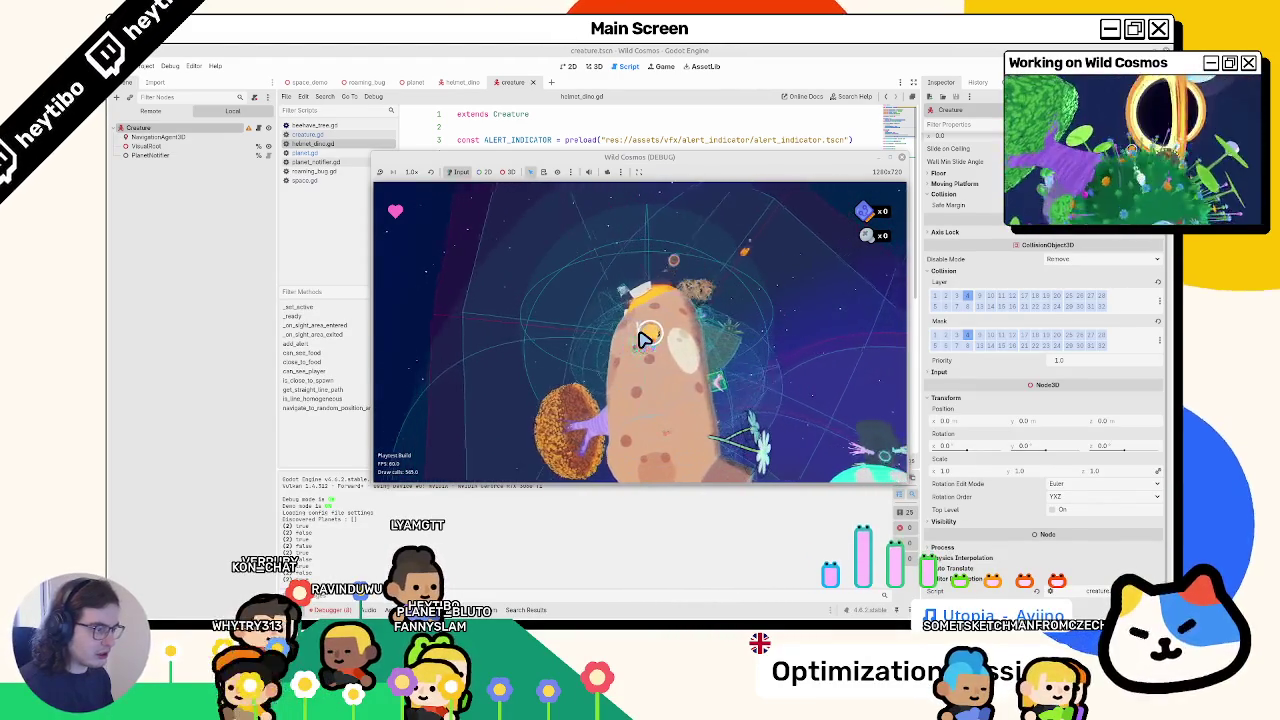
- Retype line 19 as helmet_head_skin.set_process() using autocomplete
{"action": "double_click", "coordinate": [576, 347]}
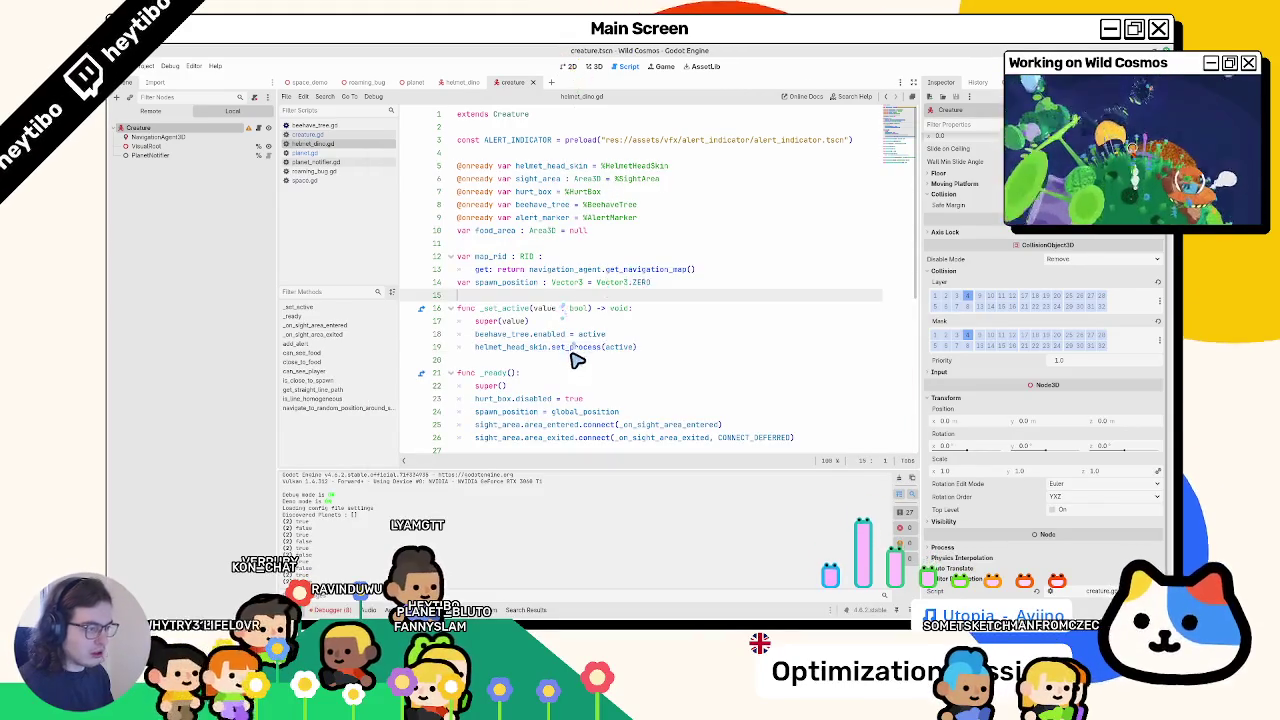
{"action": "type", "text": "et"}
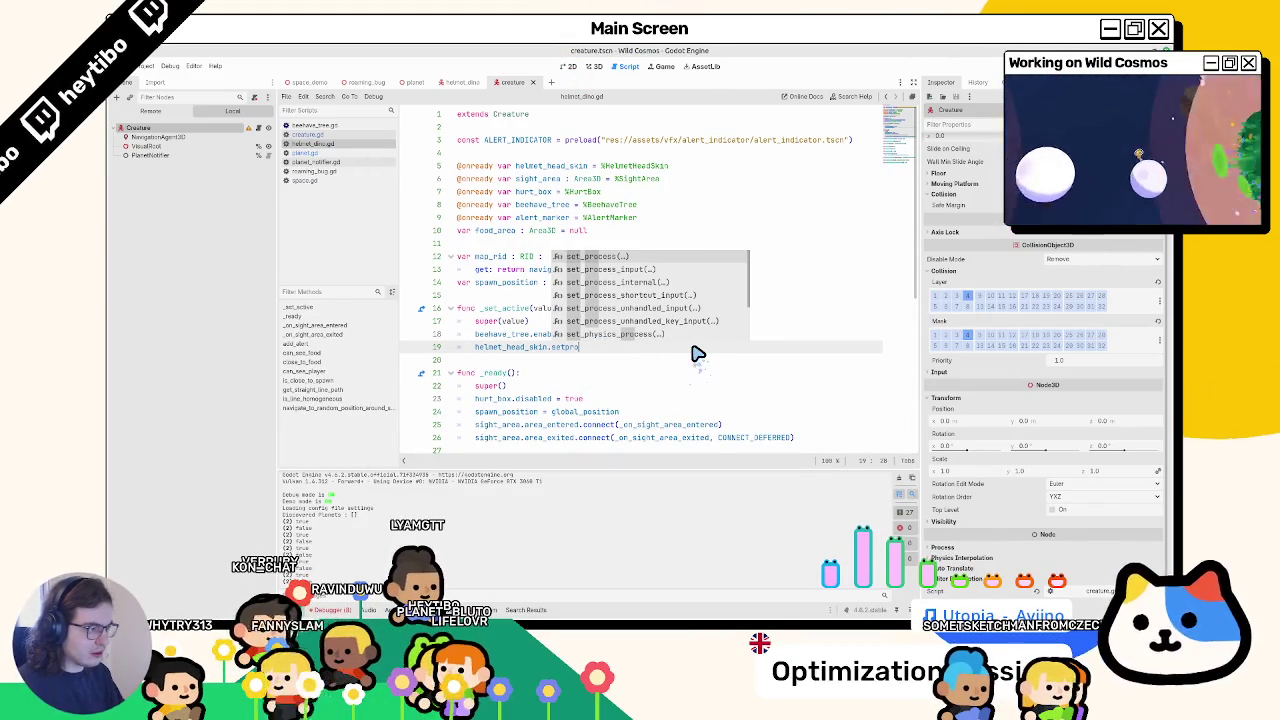
{"action": "key", "text": "Up"}
{"action": "key", "text": "Up"}
{"action": "key", "text": "Up"}
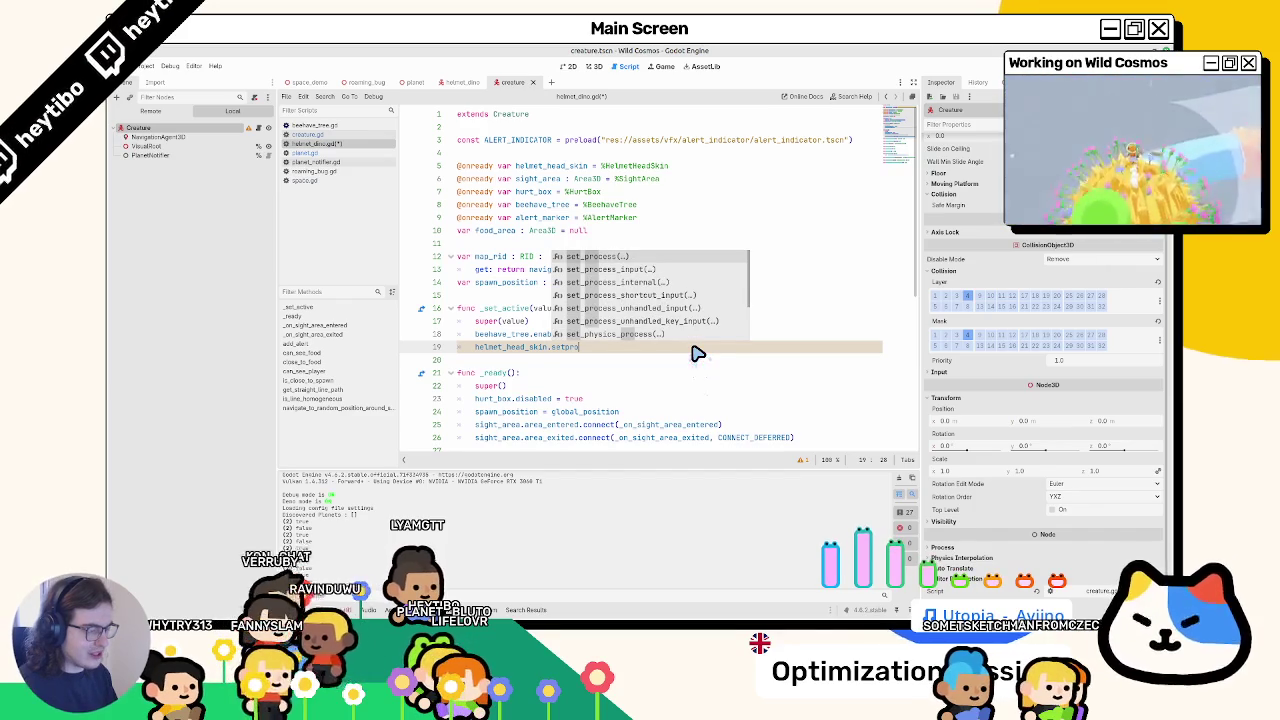
{"action": "key", "text": "Return"}
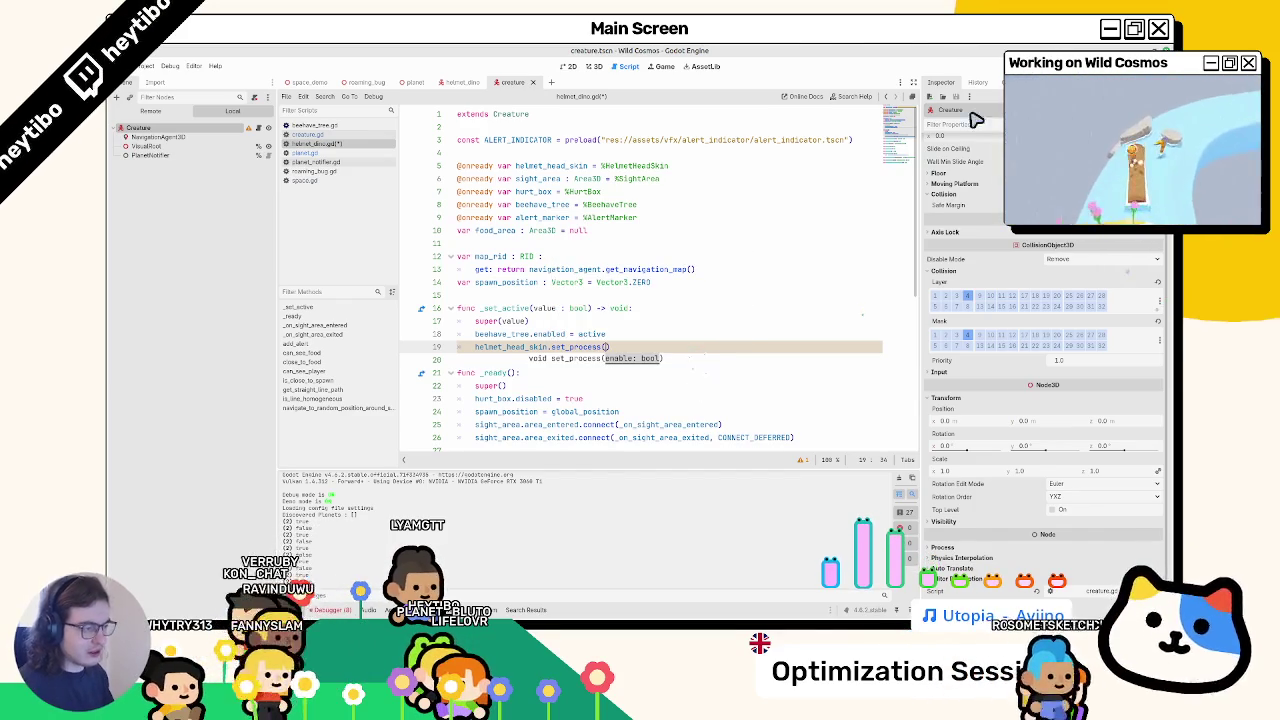
- Read the Node documentation for set_process and process_mode, then close the help page
{"action": "left_click", "coordinate": [572, 348], "text": "ctrl"}
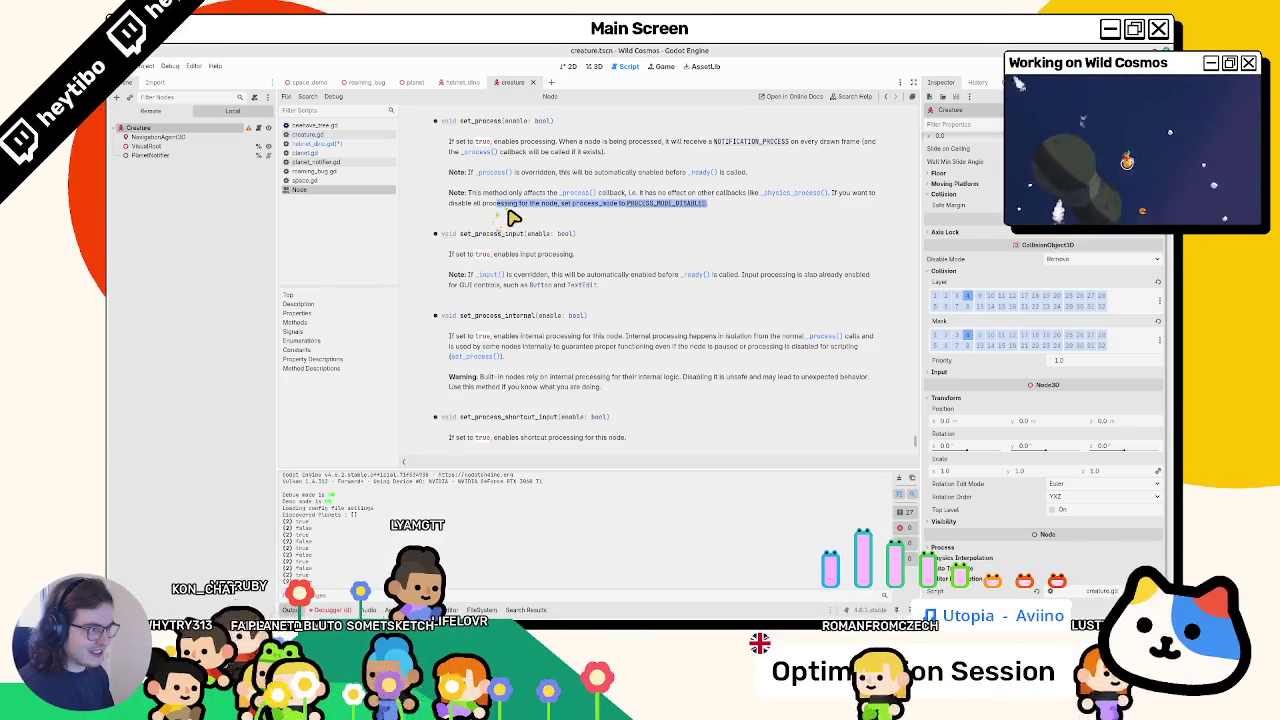
{"action": "left_click", "coordinate": [611, 205]}
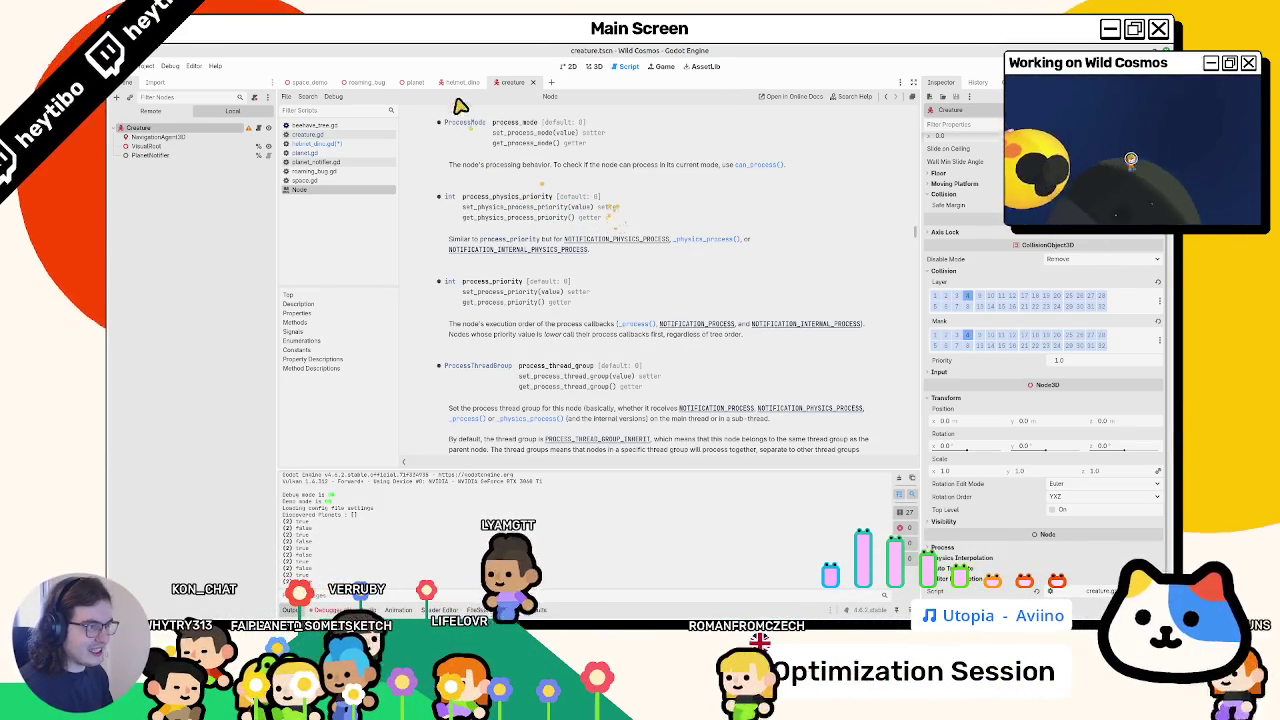
{"action": "middle_click", "coordinate": [337, 190]}
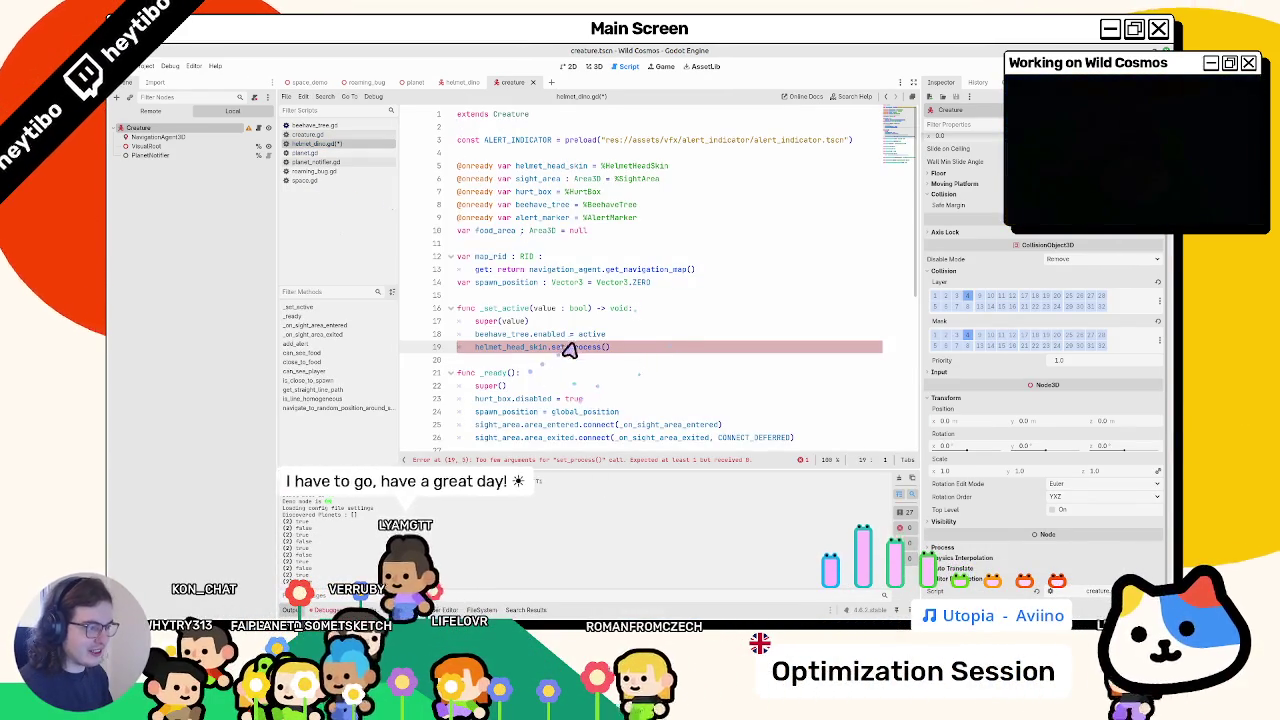
- Change line 19 to process_mode = Node.PROCESS_MODE_INHERIT and check the head skin's Process settings
{"action": "key", "text": "ctrl+BackSpace"}
{"action": "key", "text": "ctrl+BackSpace"}
{"action": "type", "text": "process_mode"}
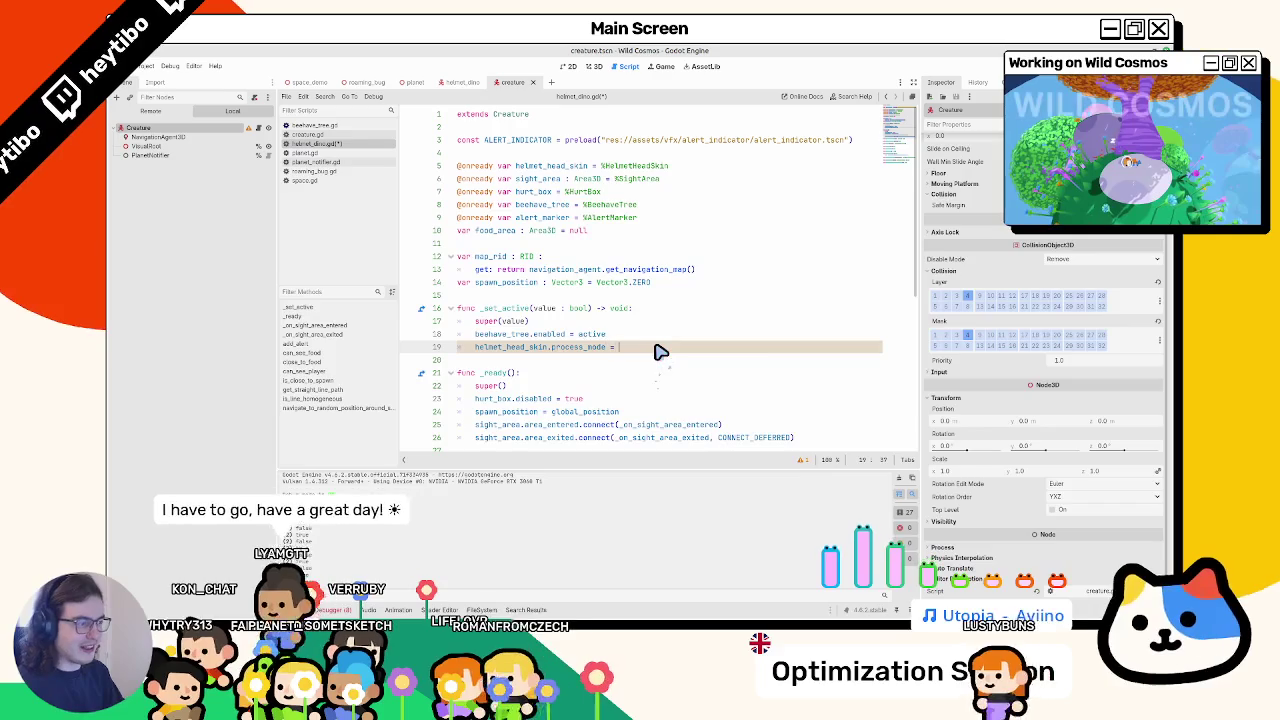
{"action": "type", "text": " ="}
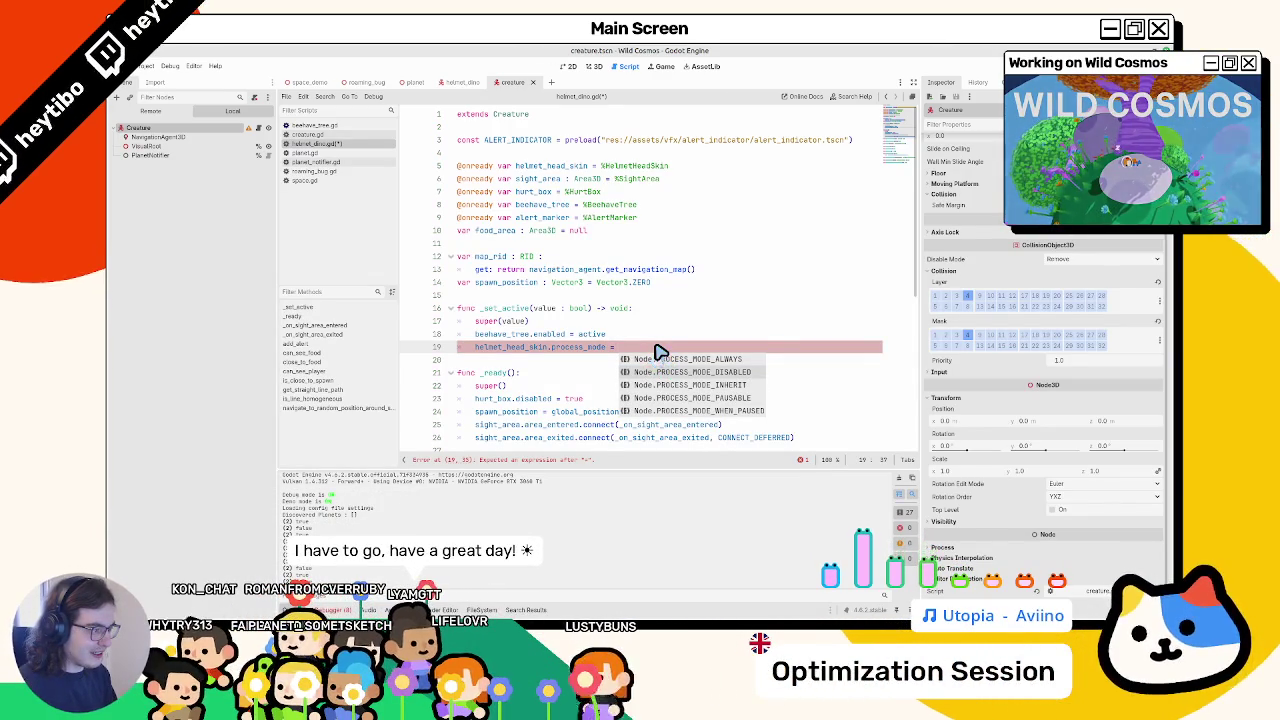
{"action": "key", "text": "Return"}
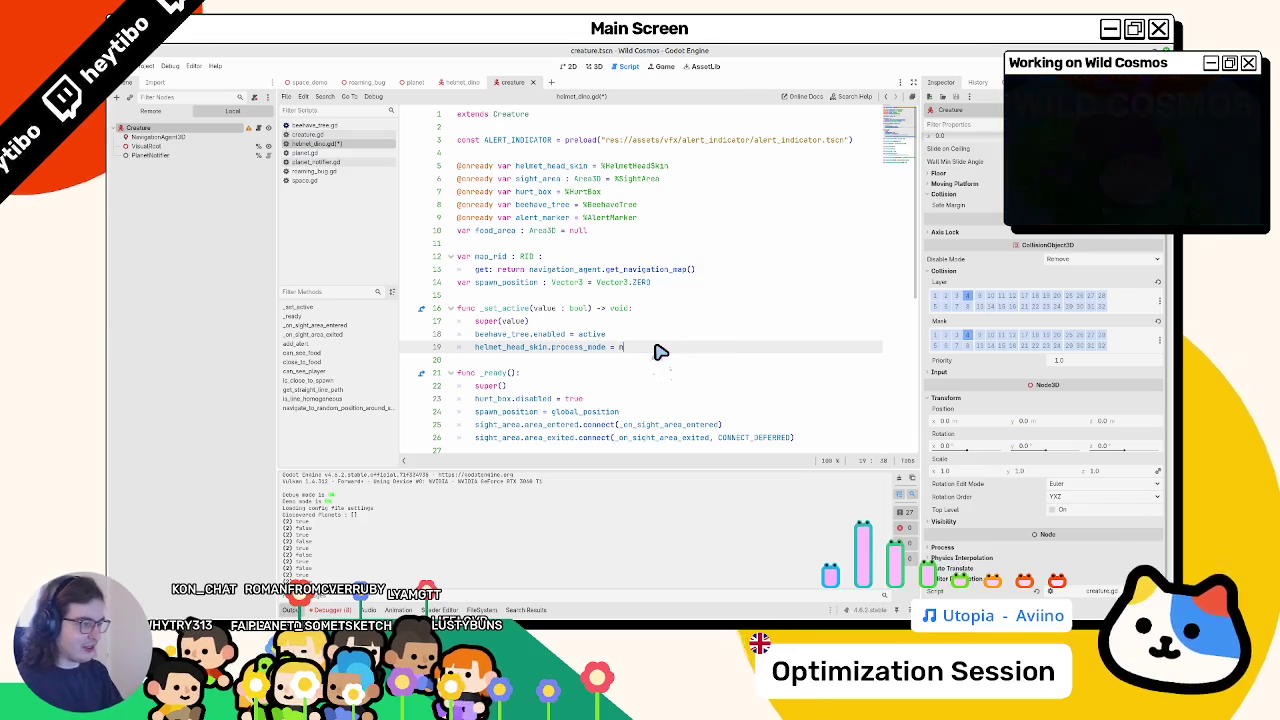
{"action": "type", "text": "ode"}
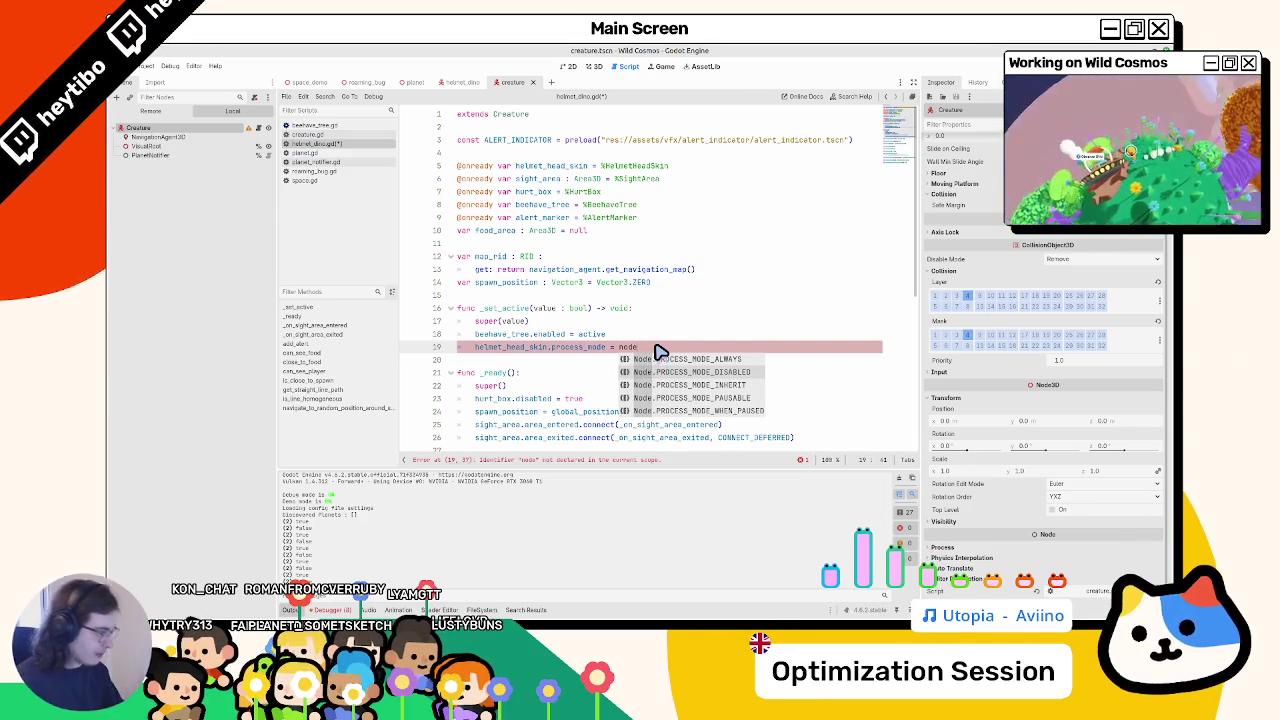
{"action": "key", "text": "Down"}
{"action": "key", "text": "Down"}
{"action": "key", "text": "Return"}
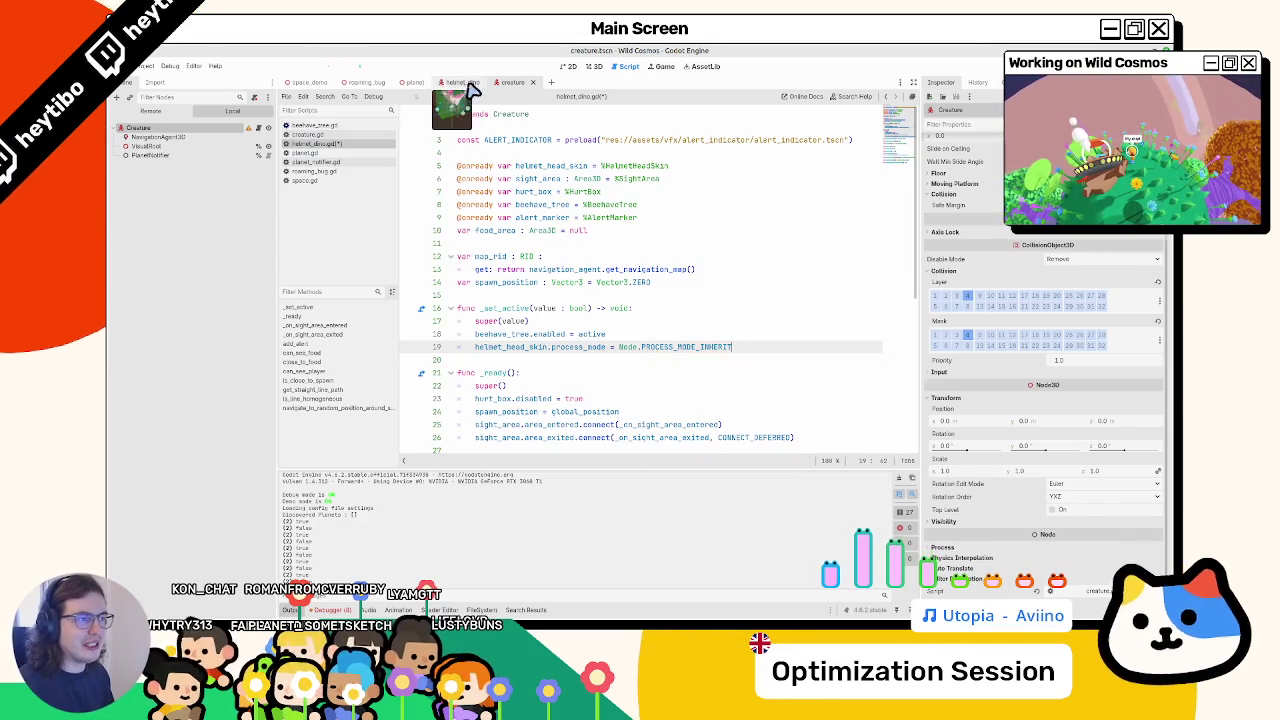
{"action": "left_click", "coordinate": [464, 83]}
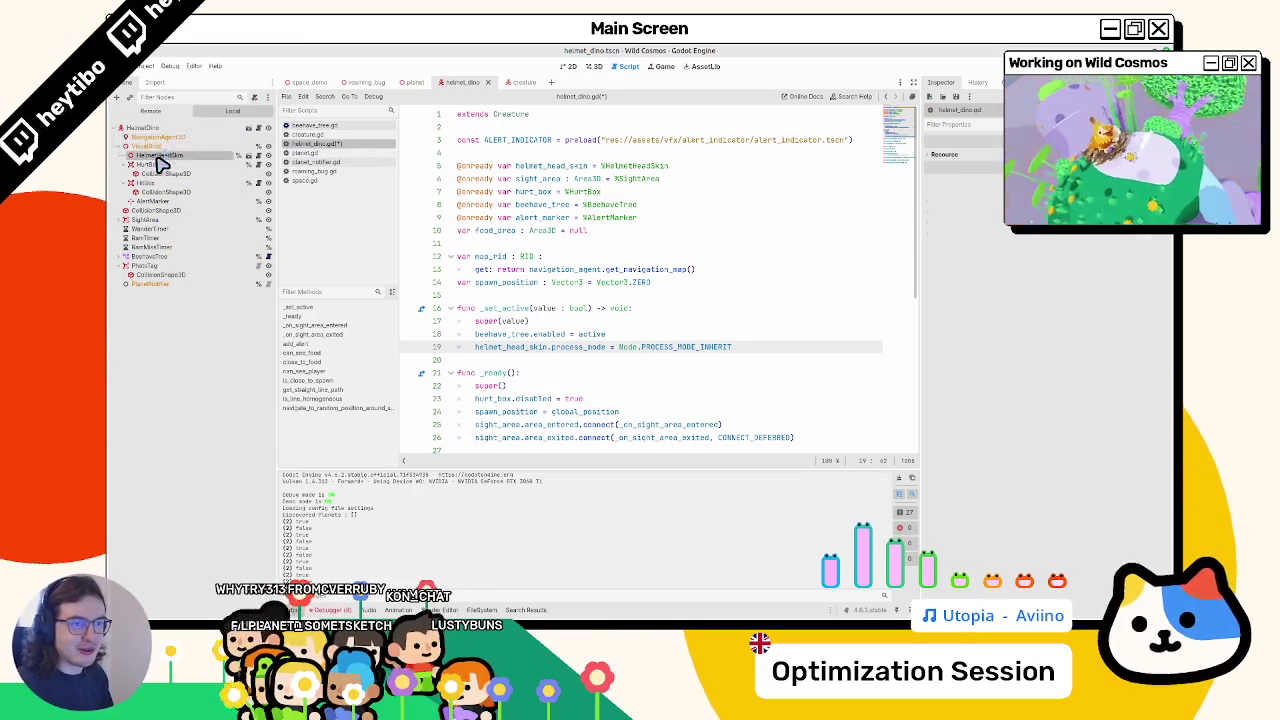
{"action": "left_click", "coordinate": [960, 192]}
{"action": "type", "text": "if"}
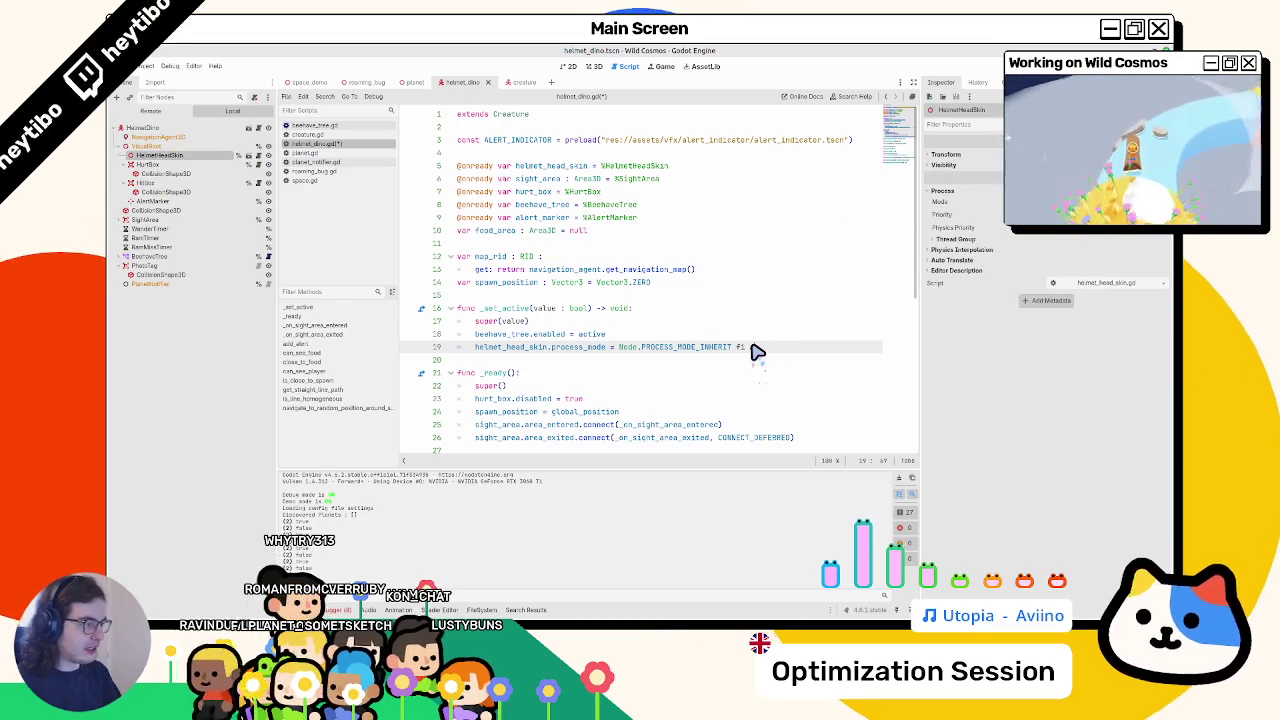
- Finish the line with 'active else Node.PROCESS_MODE_DISABLED', save, and run the game
{"action": "type", "text": "active "}
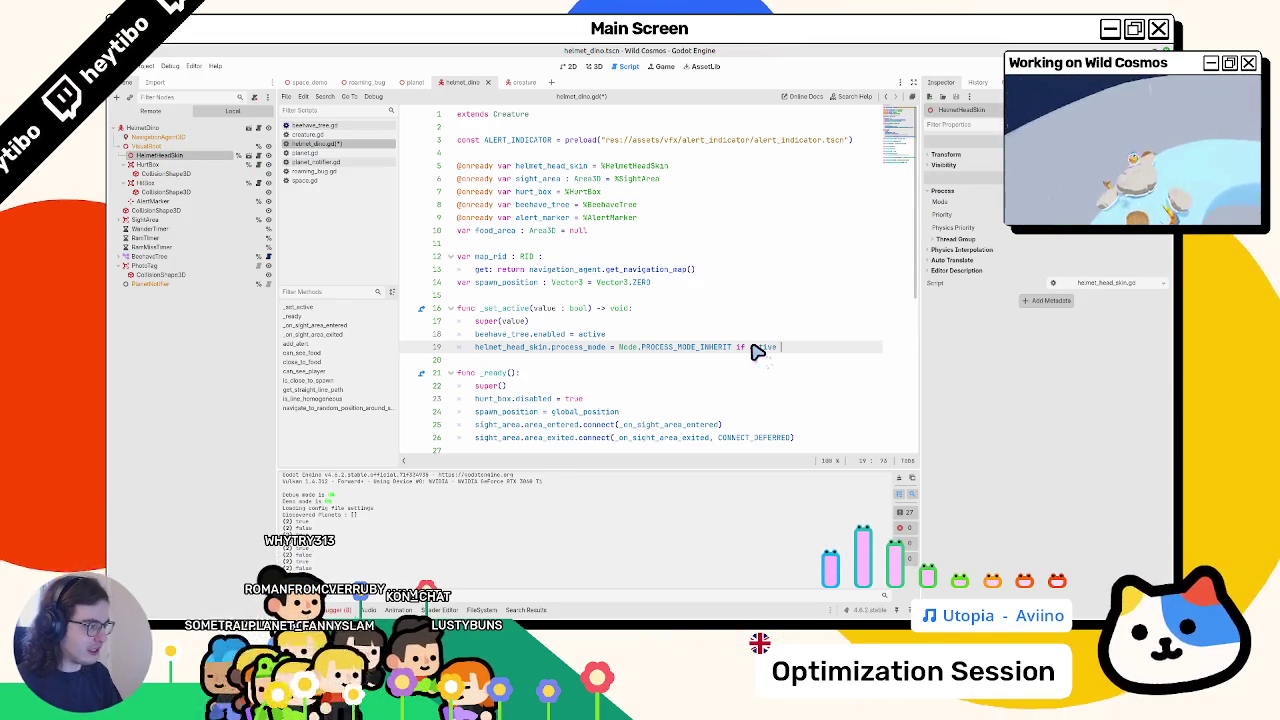
{"action": "type", "text": "else Node.PROCESS_MODE_DISABLED"}
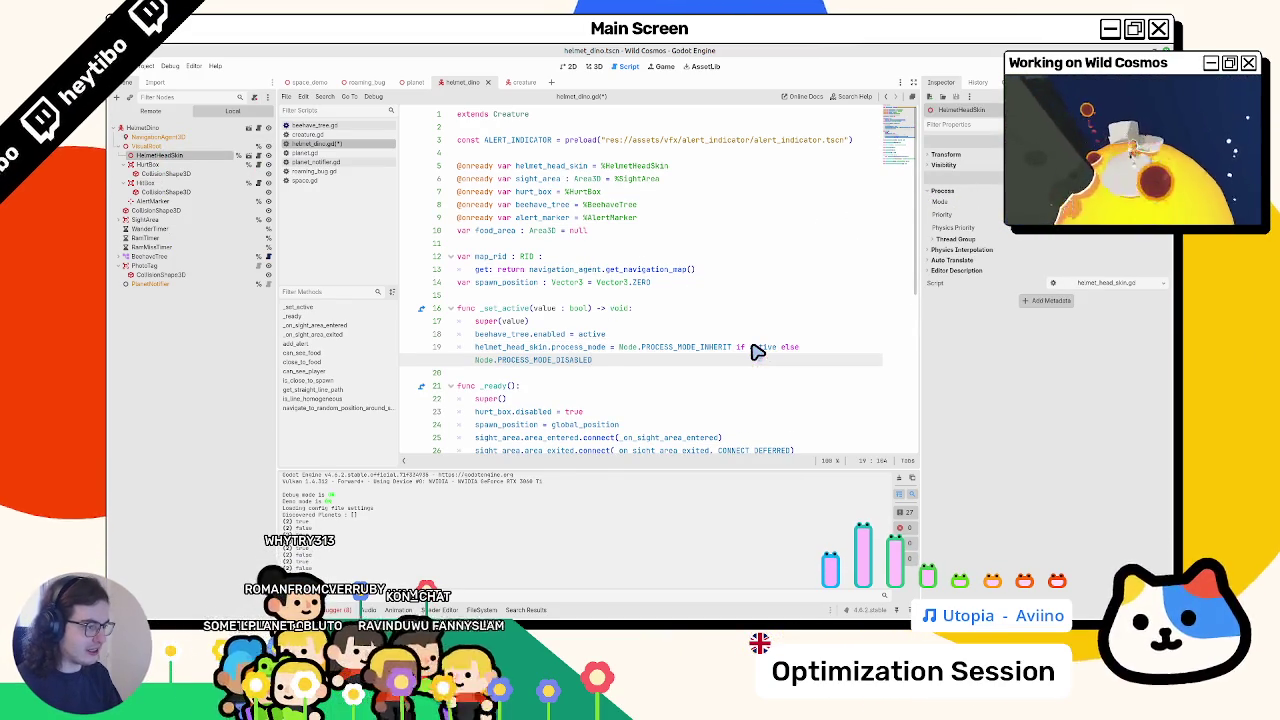
{"action": "key", "text": "ctrl+s"}
{"action": "key", "text": "F8"}
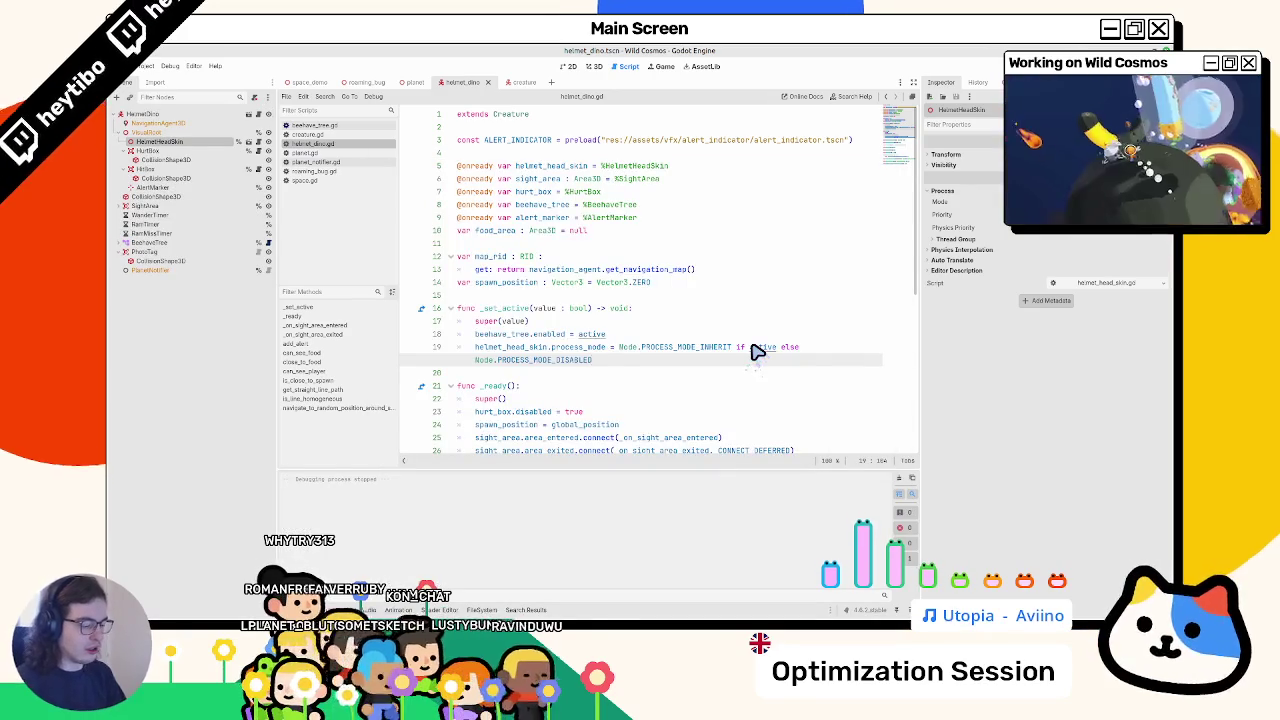
{"action": "key", "text": "ctrl+shift+F5"}
{"action": "key", "text": "Return"}
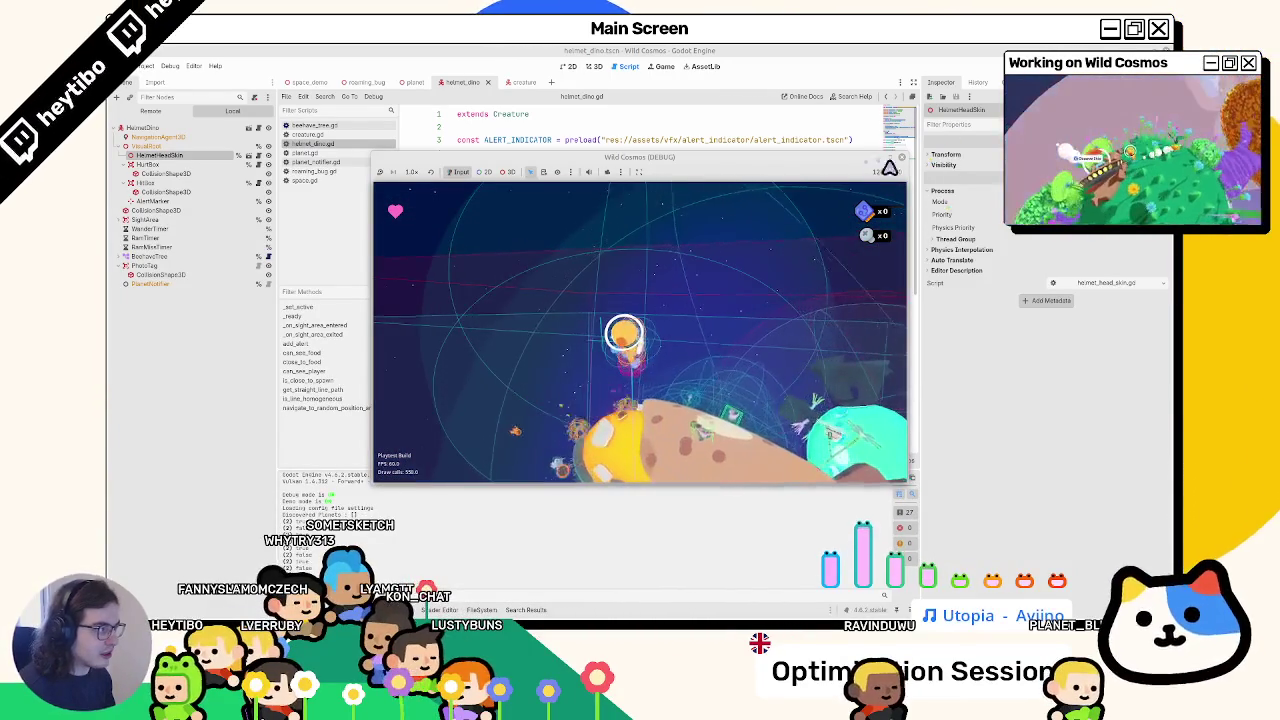
- Maximize the Wild Cosmos debug window and playtest the helmet skin behaviour
{"action": "key", "text": "super+Up"}
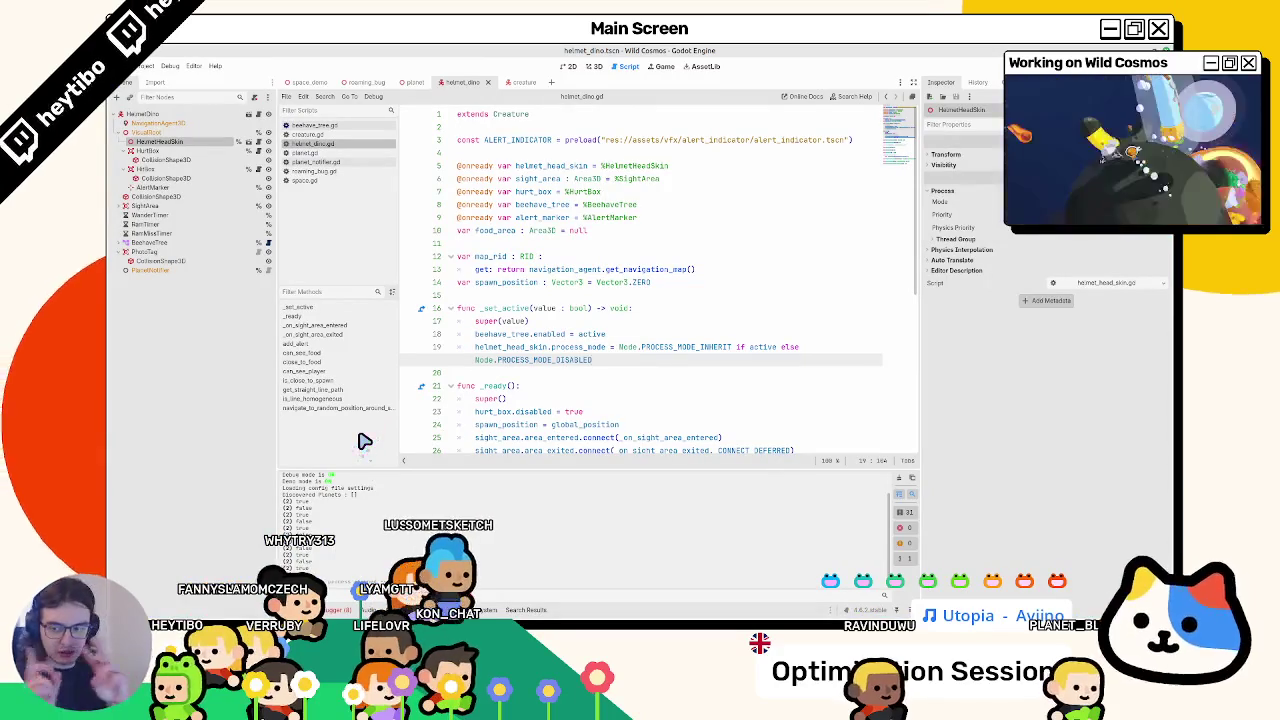
- Clear the Output log and switch from helmet_dino.gd to the scene's 3D view
{"action": "left_click", "coordinate": [899, 480]}
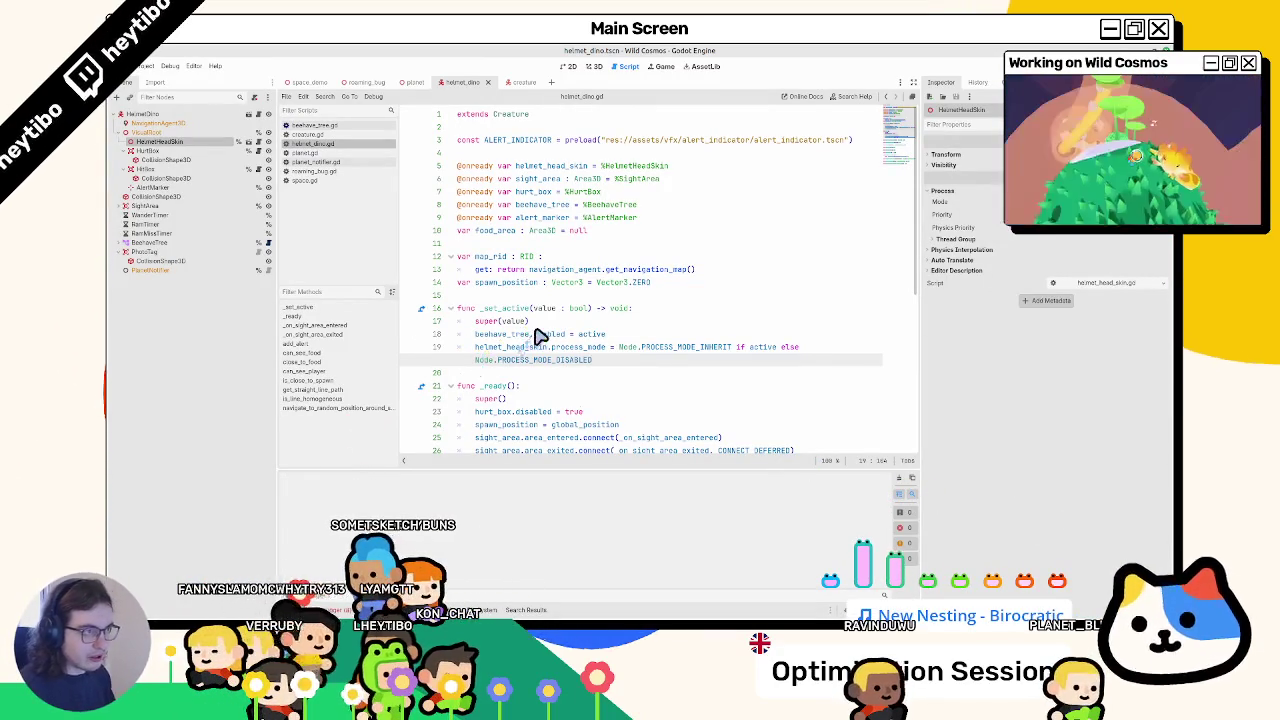
{"action": "mouse_move", "coordinate": [540, 335]}
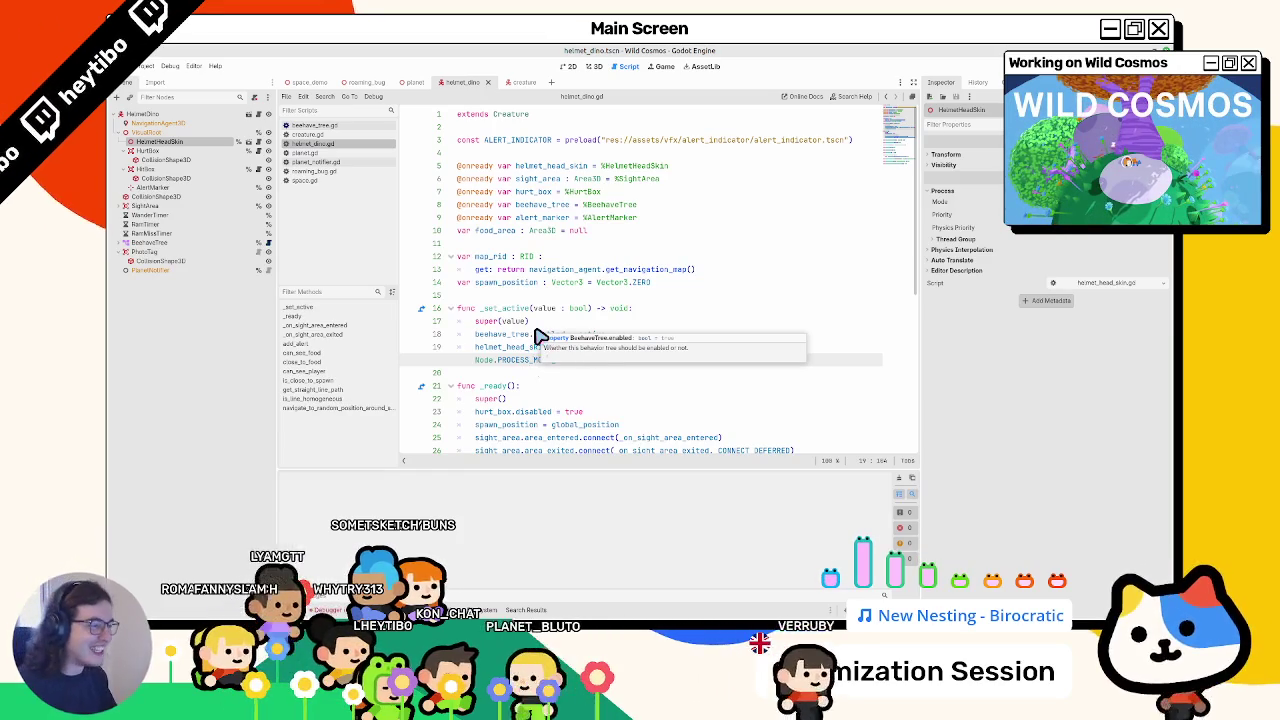
{"action": "left_click", "coordinate": [860, 400]}
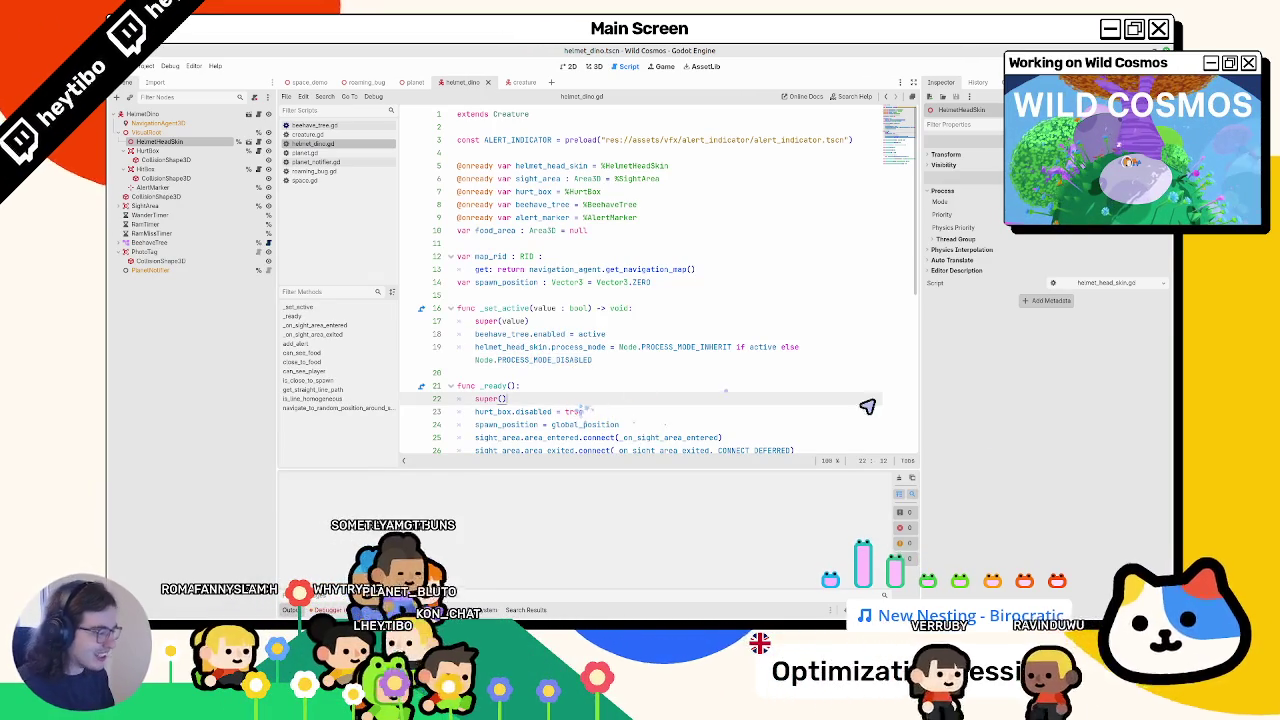
{"action": "left_click", "coordinate": [594, 66]}
{"action": "left_click", "coordinate": [570, 66]}
{"action": "left_click", "coordinate": [592, 66]}
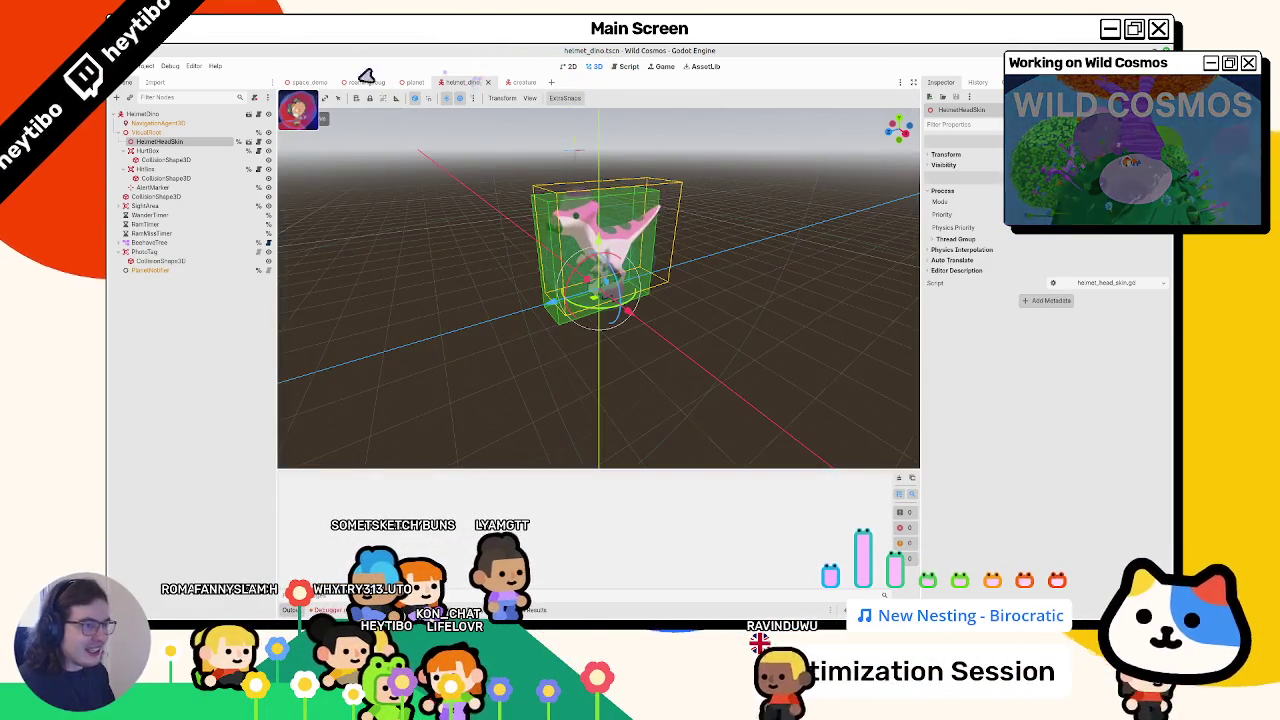
- Close the helmet_dino, planet and roaming_bug scene tabs, leaving only space_demo open
{"action": "left_click", "coordinate": [170, 66]}
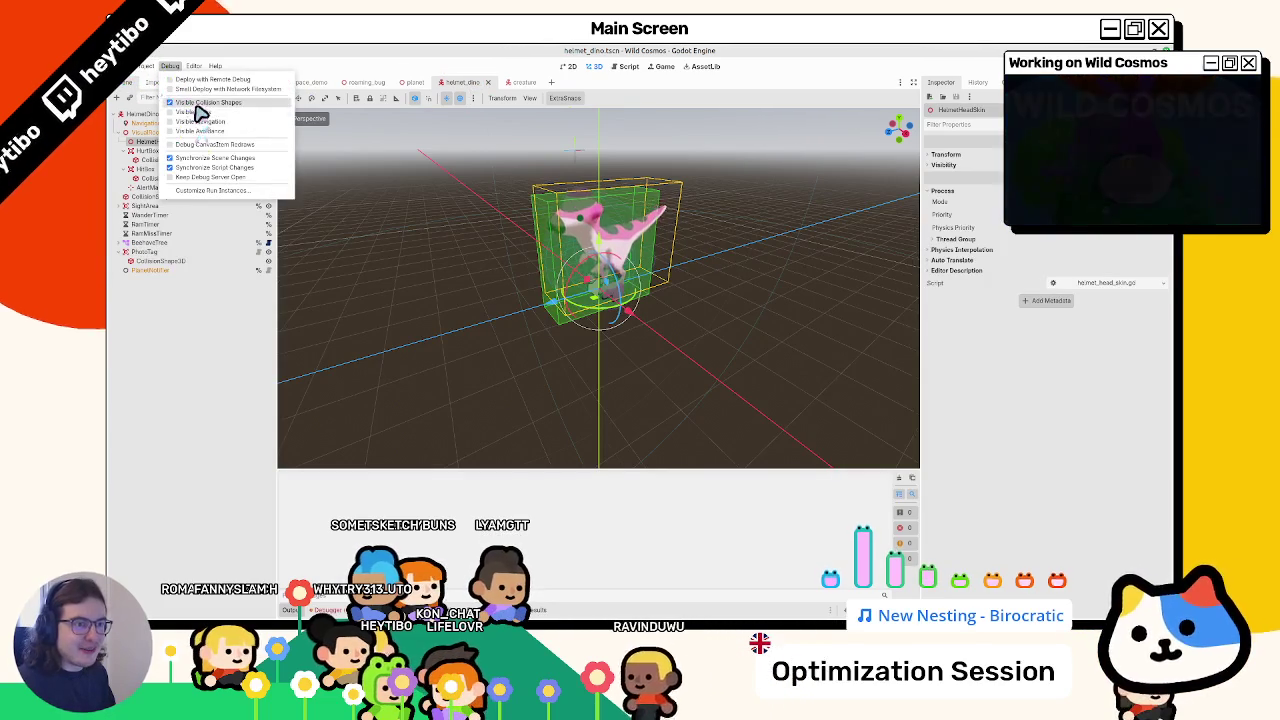
{"action": "left_click", "coordinate": [175, 106]}
{"action": "left_click", "coordinate": [568, 67]}
{"action": "left_click", "coordinate": [415, 82]}
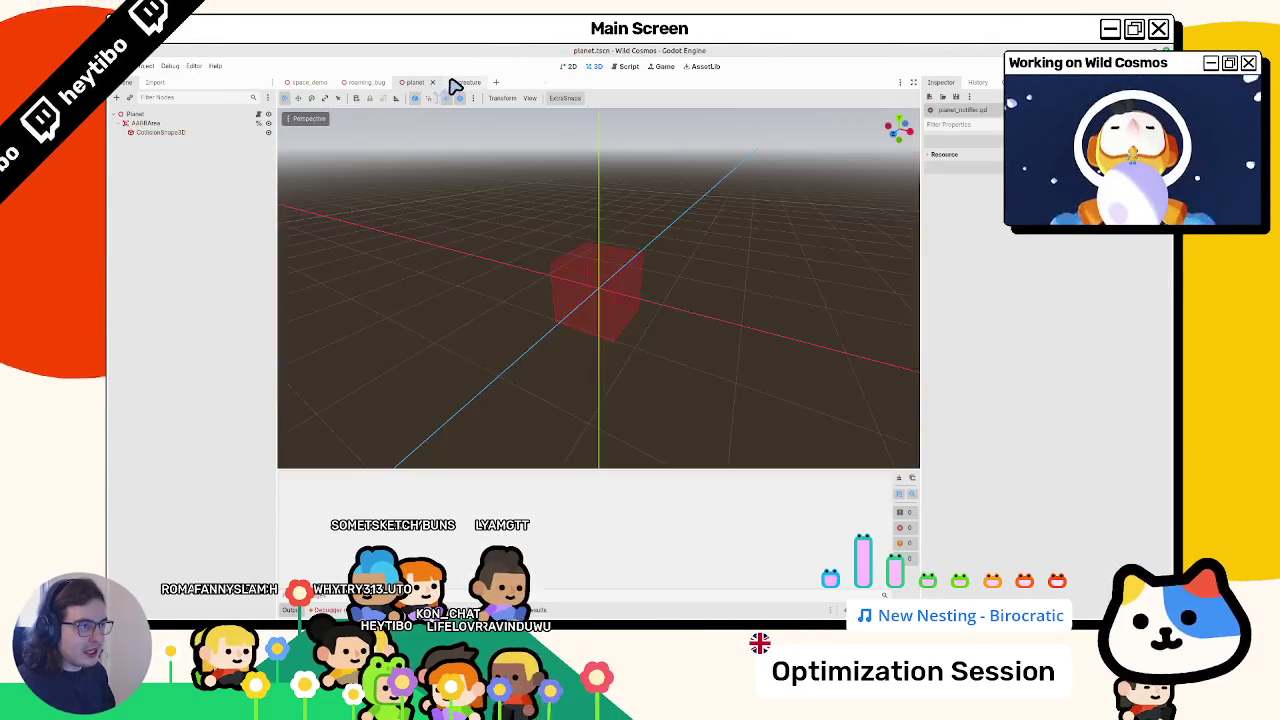
{"action": "left_click", "coordinate": [345, 83]}
{"action": "left_click", "coordinate": [318, 83]}
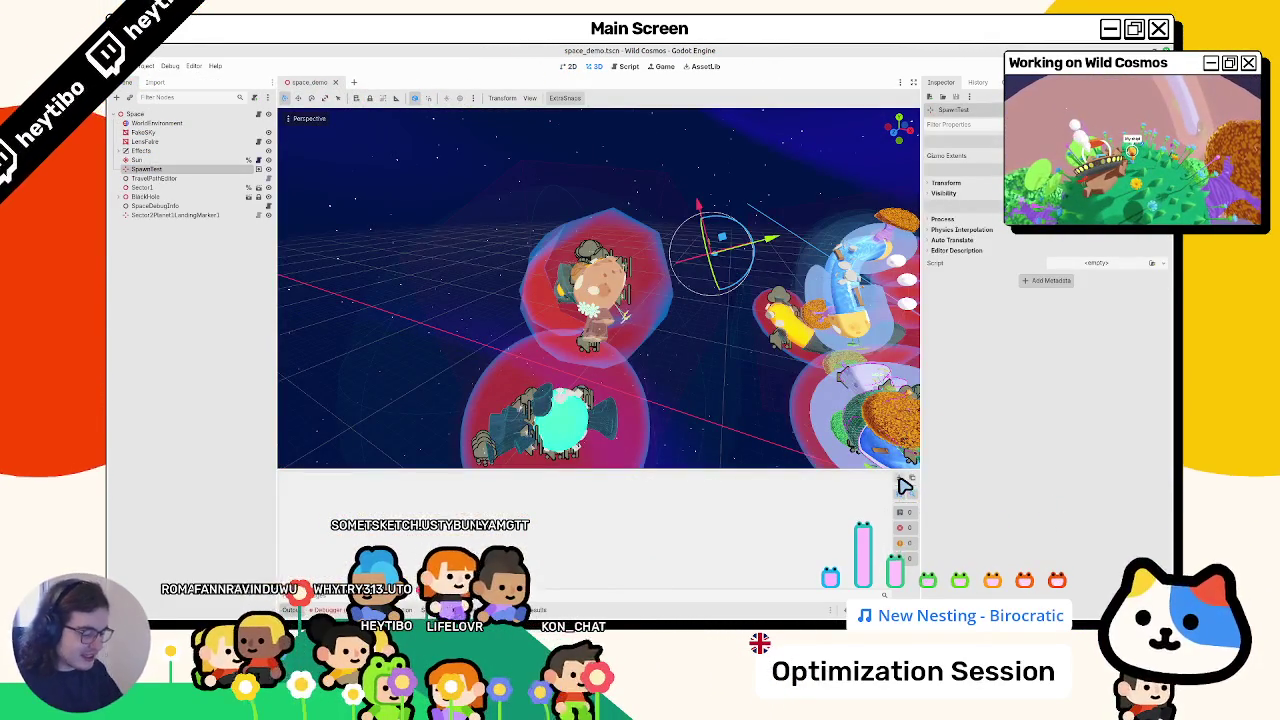
- Run main.tscn from the scene picker to playtest the game
{"action": "key", "text": "ctrl+shift+o"}
{"action": "key", "text": "Return"}
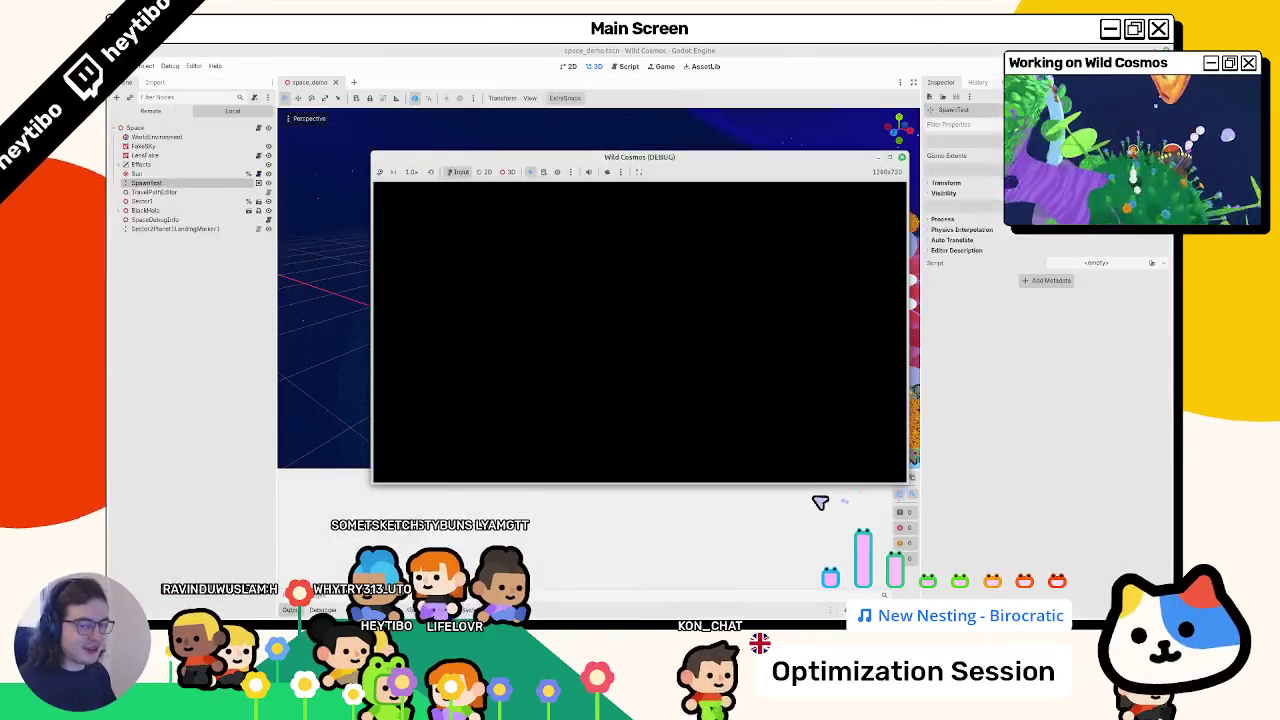